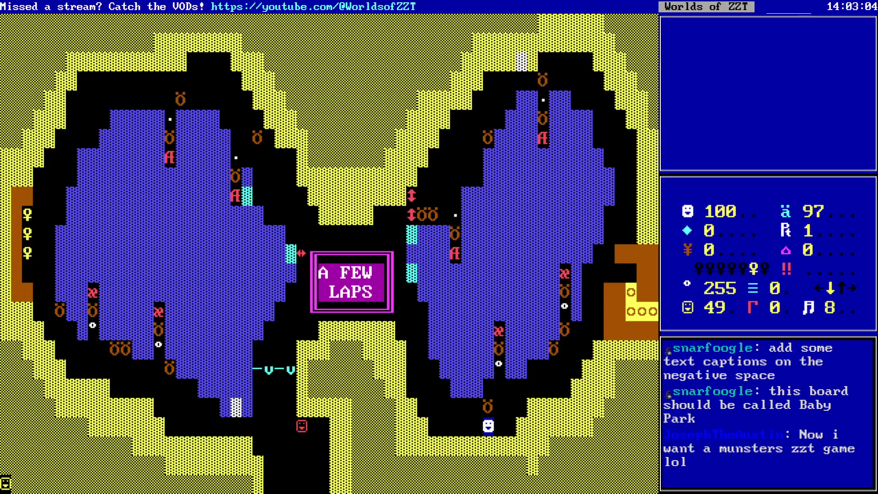
# Run the player right and up the right side of the track toward the right lake
pyautogui.press('Up')
pyautogui.press('Up')
pyautogui.press('Right')
pyautogui.press('Right')
pyautogui.press('Right')
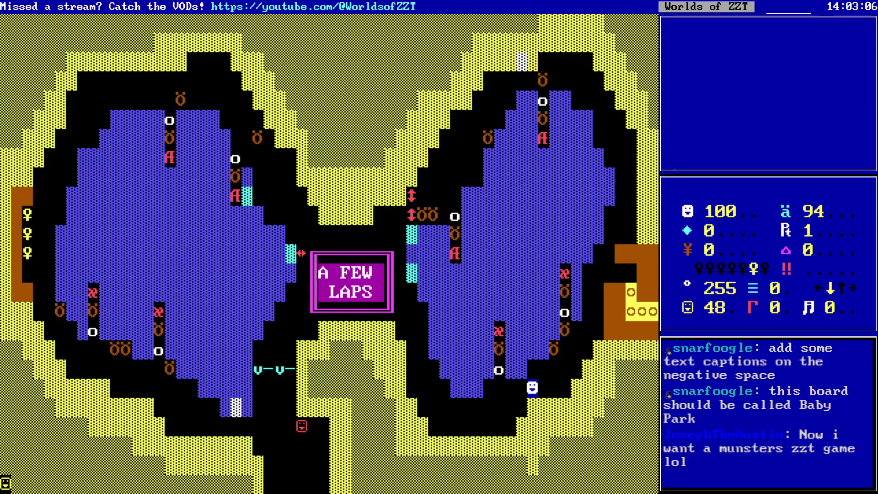
pyautogui.press('Right')
pyautogui.press('Right')
pyautogui.press('Right')
pyautogui.press('Up')
pyautogui.press('Up')
pyautogui.press('Right')
pyautogui.press('Up')
pyautogui.press('Right')
pyautogui.press('Up')
pyautogui.press('Right')
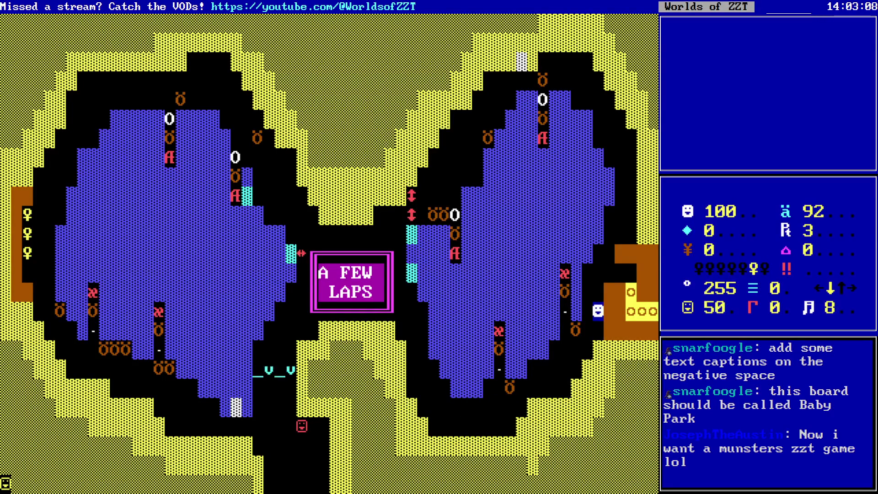
pyautogui.press('Up')
pyautogui.press('Up')
pyautogui.press('Up')
pyautogui.press('Right')
pyautogui.press('Up')
pyautogui.press('Up')
pyautogui.press('Right')
# Climb the right track, shooting the creature above, and head left along the top
pyautogui.press('Up')
pyautogui.press('Up')
pyautogui.press('Up')
pyautogui.press('Up')
pyautogui.press('Left')
pyautogui.press('Left')
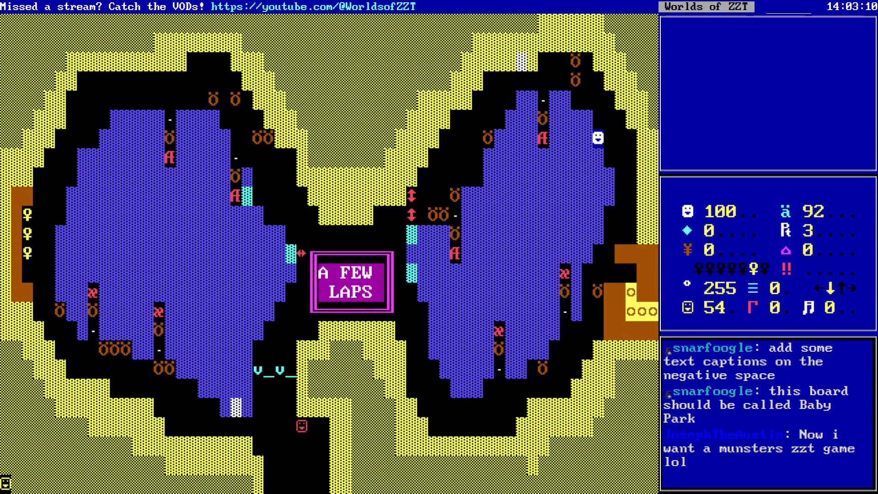
pyautogui.hotkey('shift', 'Up')
pyautogui.press('Up')
pyautogui.press('Up')
pyautogui.press('Left')
pyautogui.hotkey('shift', 'Up')
pyautogui.press('Up')
pyautogui.press('Left')
pyautogui.press('Left')
pyautogui.press('Left')
pyautogui.press('Left')
pyautogui.press('Left')
pyautogui.press('Left')
# Move down and left along the track while firing left and down at nearby creatures
pyautogui.press('Left')
pyautogui.press('Left')
pyautogui.press('Left')
pyautogui.press('Down')
pyautogui.hotkey('shift', 'Left')
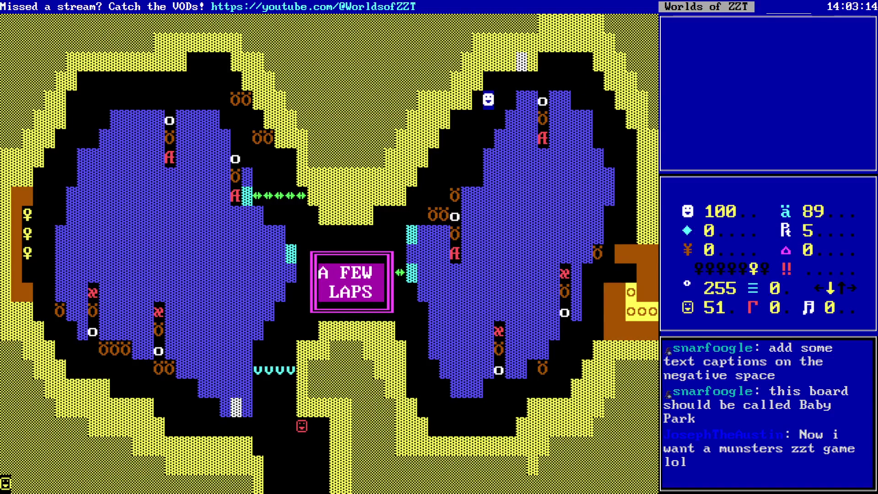
pyautogui.press('Down')
pyautogui.press('Left')
pyautogui.press('Left')
pyautogui.press('Left')
pyautogui.hotkey('shift', 'Left')
pyautogui.press('Down')
pyautogui.hotkey('shift', 'Down')
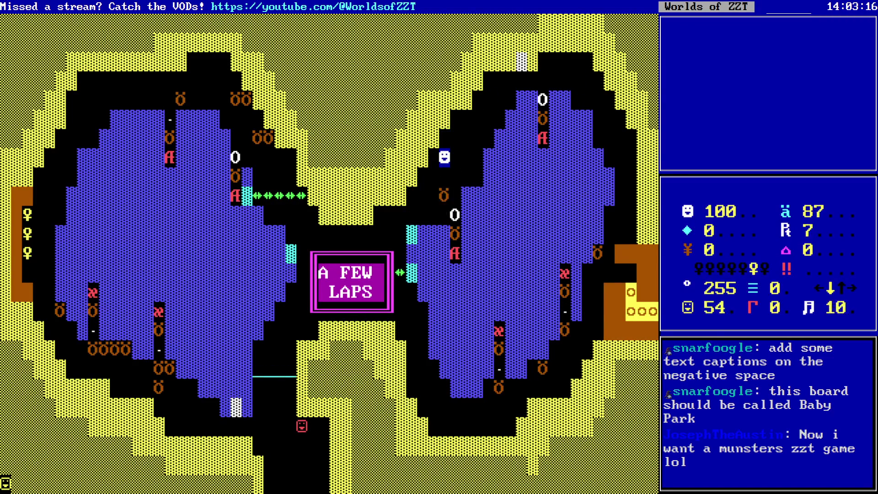
pyautogui.press('Down')
pyautogui.hotkey('shift', 'Down')
pyautogui.press('Down')
pyautogui.press('Left')
pyautogui.press('Left')
pyautogui.press('Down')
pyautogui.press('Left')
# Walk down past the A FEW LAPS sign and continue left along the bottom corridor
pyautogui.press('Down')
pyautogui.press('Left')
pyautogui.press('Left')
pyautogui.press('Left')
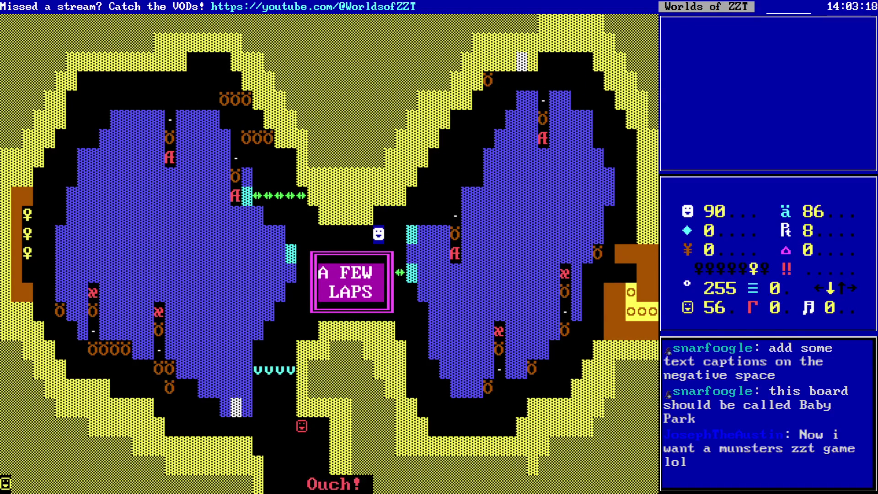
pyautogui.press('Left')
pyautogui.press('Left')
pyautogui.press('Left')
pyautogui.press('Down')
pyautogui.press('Down')
pyautogui.press('Down')
pyautogui.press('Down')
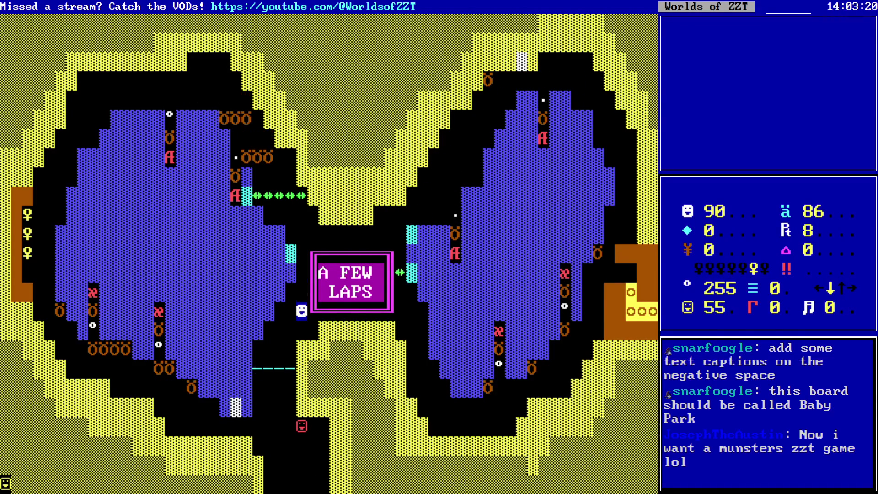
pyautogui.press('Down')
pyautogui.press('Left')
pyautogui.press('Down')
pyautogui.press('Left')
pyautogui.press('Left')
pyautogui.press('Down')
pyautogui.press('Down')
pyautogui.press('Down')
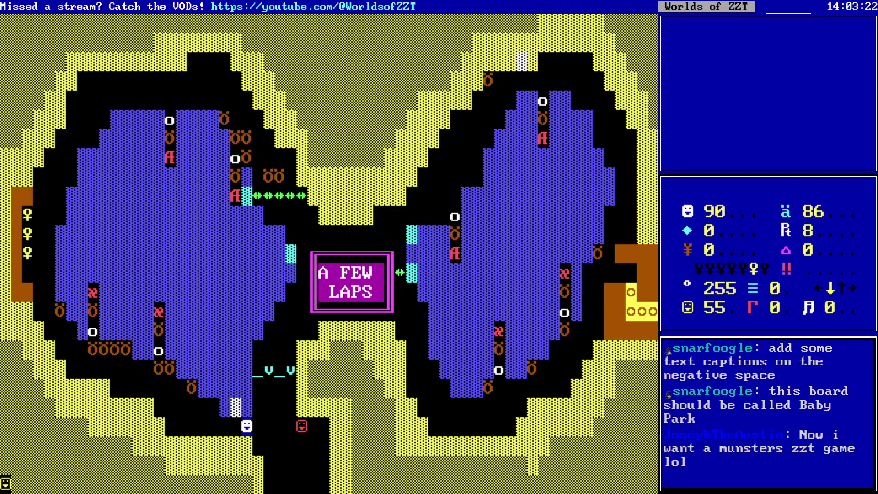
pyautogui.press('Left')
pyautogui.press('Left')
pyautogui.press('Left')
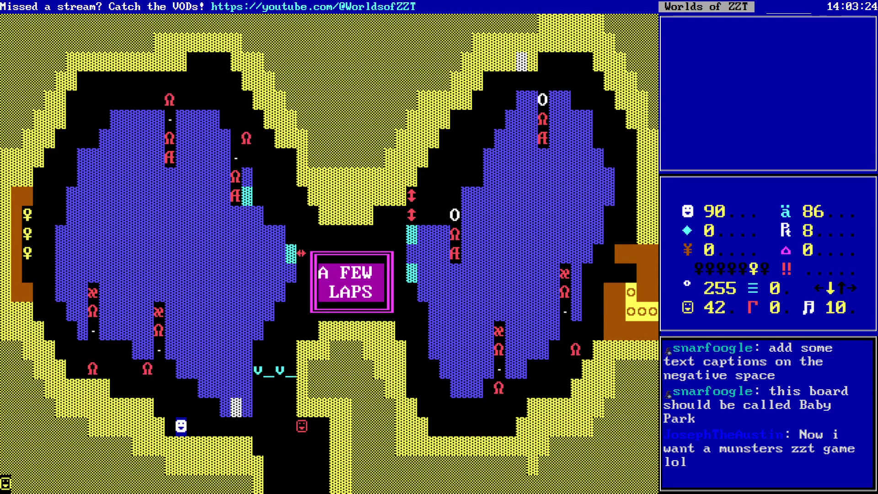
# Circle up and left around the left lake to the left edge and grab the yellow keys
pyautogui.press('Left')
pyautogui.press('Up')
pyautogui.press('Up')
pyautogui.press('Left')
pyautogui.press('Left')
pyautogui.press('Left')
pyautogui.press('Left')
pyautogui.press('Up')
pyautogui.press('Left')
pyautogui.press('Left')
pyautogui.press('Left')
pyautogui.press('Left')
pyautogui.press('Up')
pyautogui.press('Up')
pyautogui.press('Left')
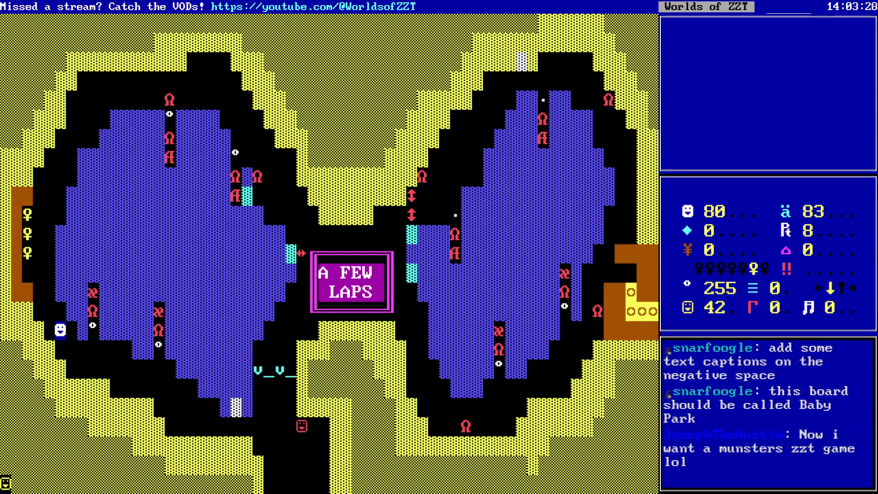
pyautogui.press('Left')
pyautogui.press('Left')
pyautogui.press('Up')
pyautogui.press('Up')
pyautogui.press('Up')
pyautogui.press('Up')
pyautogui.press('Left')
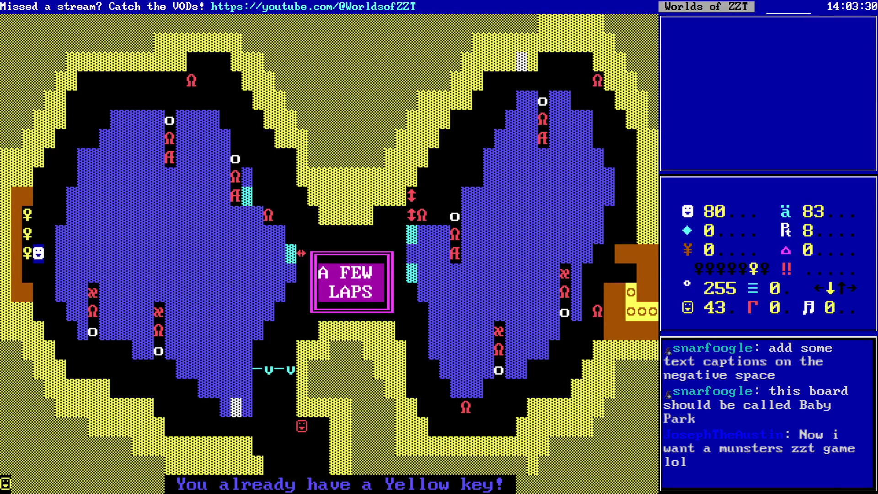
# Climb the left corridor into the top-left corridor, firing shots to the right
pyautogui.press('Up')
pyautogui.press('Right')
pyautogui.press('Up')
pyautogui.press('Right')
pyautogui.press('Up')
pyautogui.press('Up')
pyautogui.press('Up')
pyautogui.press('Up')
pyautogui.press('Right')
pyautogui.press('Up')
pyautogui.press('Up')
pyautogui.press('Up')
pyautogui.press('Right')
pyautogui.hotkey('shift', 'Right')
pyautogui.press('Down')
pyautogui.press('Right')
pyautogui.hotkey('shift', 'Right')
pyautogui.press('Up')
pyautogui.press('Right')
pyautogui.press('Right')
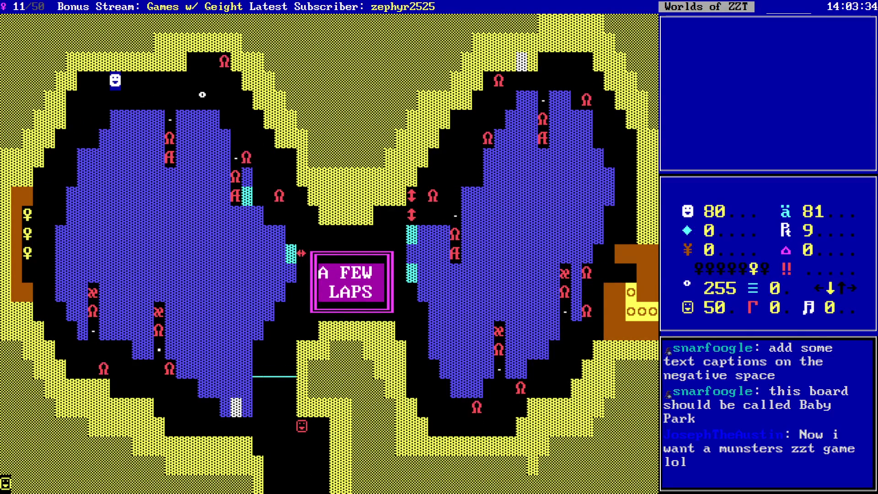
# Run right along the top corridor, shooting the lions ahead
pyautogui.press('Right')
pyautogui.press('Right')
pyautogui.press('Right')
pyautogui.hotkey('shift', 'Right')
pyautogui.press('Right')
pyautogui.press('Right')
pyautogui.press('Right')
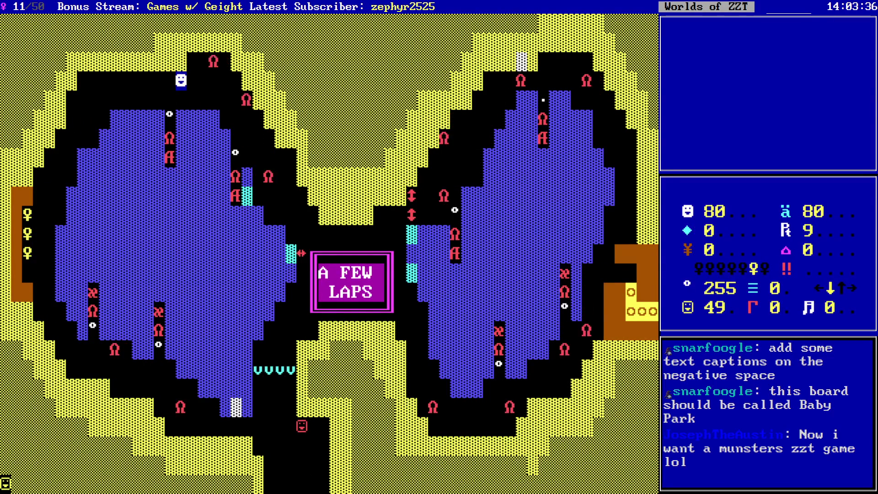
pyautogui.hotkey('shift', 'Right')
pyautogui.press('Right')
pyautogui.press('Right')
pyautogui.hotkey('shift', 'Right')
# Go down the diagonal corridor to just above the A FEW LAPS sign
pyautogui.press('Right')
pyautogui.hotkey('shift', 'Right')
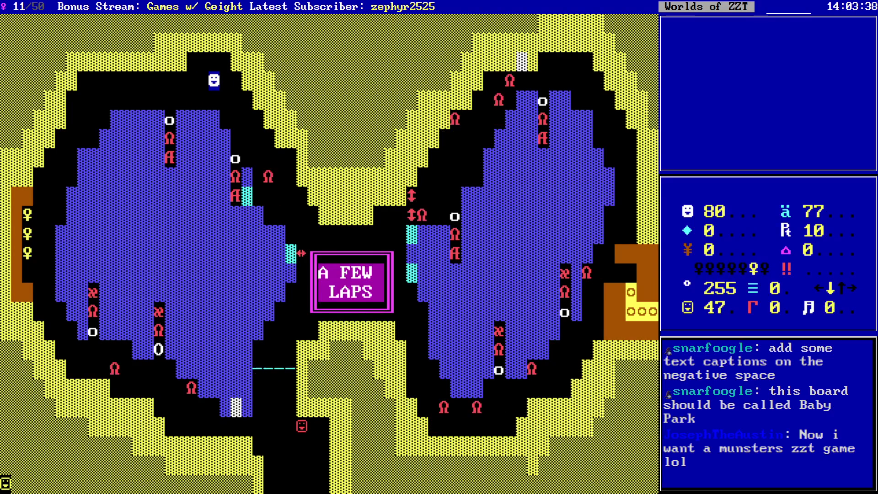
pyautogui.press('Down')
pyautogui.press('Right')
pyautogui.press('Right')
pyautogui.press('Right')
pyautogui.press('Down')
pyautogui.press('Right')
pyautogui.press('Down')
pyautogui.press('Right')
pyautogui.hotkey('shift', 'Right')
pyautogui.press('Down')
pyautogui.press('Right')
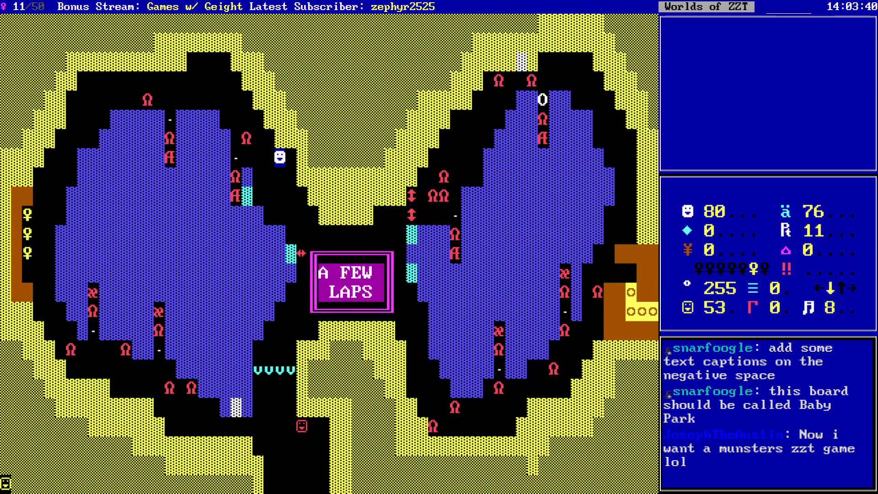
pyautogui.press('Down')
pyautogui.press('Right')
pyautogui.press('Down')
pyautogui.press('Right')
pyautogui.press('Down')
pyautogui.press('Down')
pyautogui.press('Right')
pyautogui.press('Right')
# Pass the sign and descend along its right side, firing downward
pyautogui.press('Right')
pyautogui.press('Right')
pyautogui.press('Right')
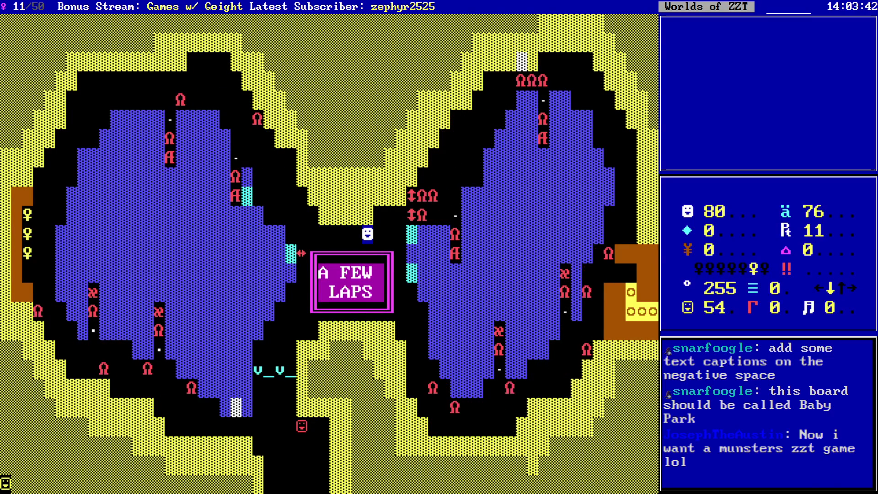
pyautogui.press('Right')
pyautogui.press('Right')
pyautogui.press('Right')
pyautogui.press('Down')
pyautogui.press('Down')
pyautogui.press('Right')
pyautogui.press('Down')
pyautogui.press('Down')
pyautogui.press('Right')
pyautogui.hotkey('shift', 'Down')
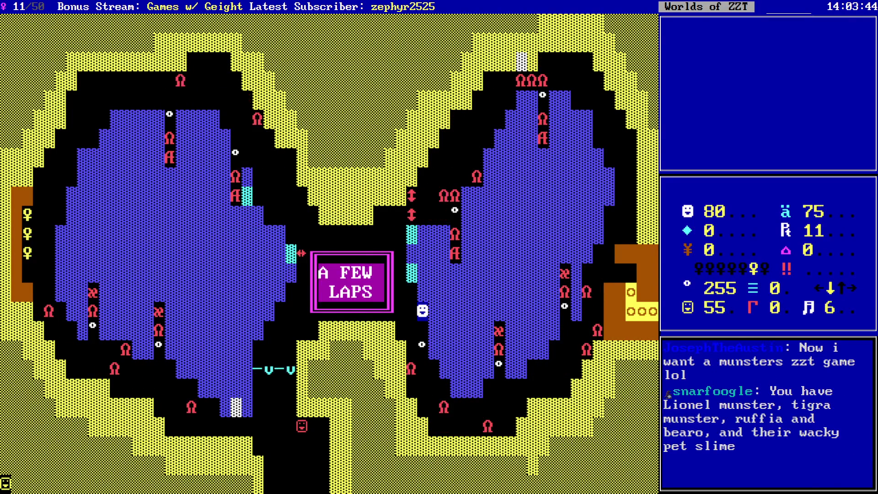
pyautogui.press('Down')
pyautogui.hotkey('shift', 'Down')
pyautogui.hotkey('shift', 'Down')
pyautogui.hotkey('shift', 'Down')
pyautogui.hotkey('shift', 'Down')
pyautogui.press('Down')
pyautogui.press('Down')
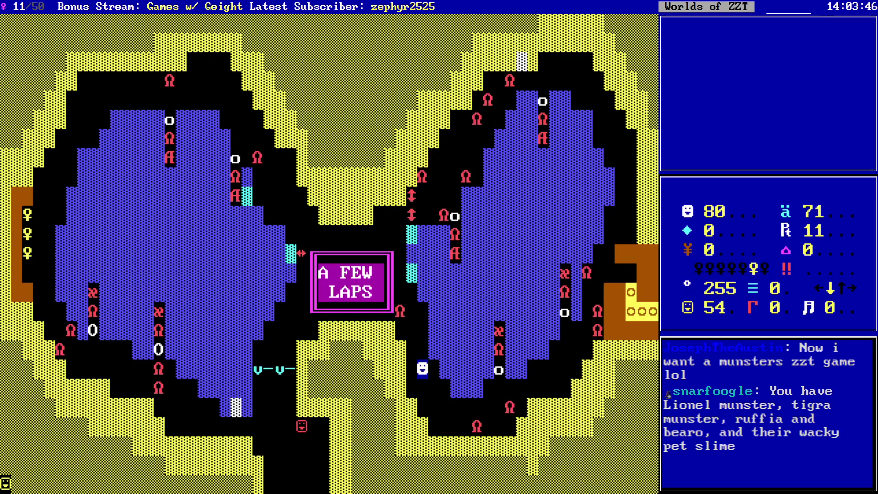
pyautogui.press('Down')
pyautogui.press('Down')
# Reach the bottom of the right loop, shooting lions left and right
pyautogui.hotkey('shift', 'Right')
pyautogui.press('Right')
pyautogui.press('Right')
pyautogui.hotkey('shift', 'Right')
pyautogui.hotkey('shift', 'Right')
pyautogui.press('Right')
pyautogui.press('Right')
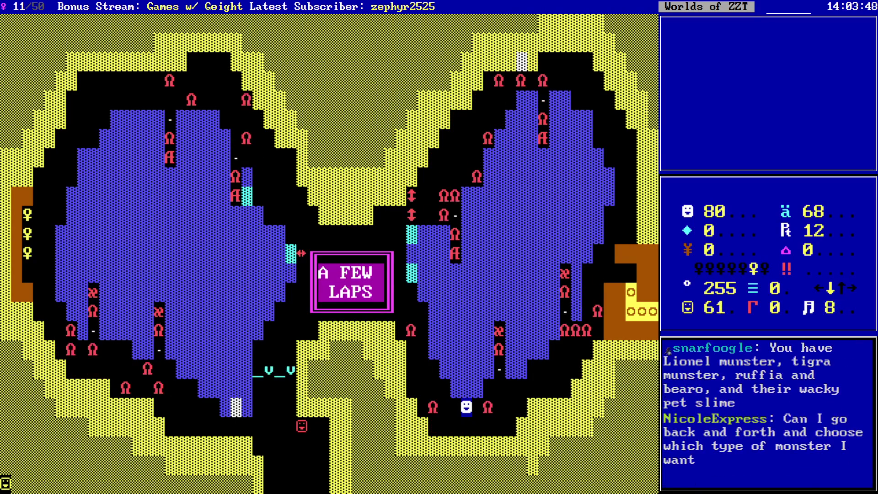
pyautogui.hotkey('shift', 'Right')
pyautogui.press('Left')
pyautogui.hotkey('shift', 'Left')
pyautogui.press('Right')
pyautogui.press('Right')
# Fight rightward along the bottom of the right loop, shooting lions
pyautogui.press('Left')
pyautogui.press('Right')
pyautogui.press('Right')
pyautogui.press('Right')
pyautogui.press('Right')
pyautogui.press('Up')
pyautogui.hotkey('shift', 'Right')
pyautogui.hotkey('shift', 'Right')
pyautogui.hotkey('shift', 'Right')
pyautogui.press('Right')
pyautogui.press('Right')
pyautogui.press('Up')
pyautogui.press('Down')
pyautogui.hotkey('shift', 'Right')
pyautogui.hotkey('shift', 'Right')
# Climb the right-side corridor, firing one shot upward
pyautogui.press('Right')
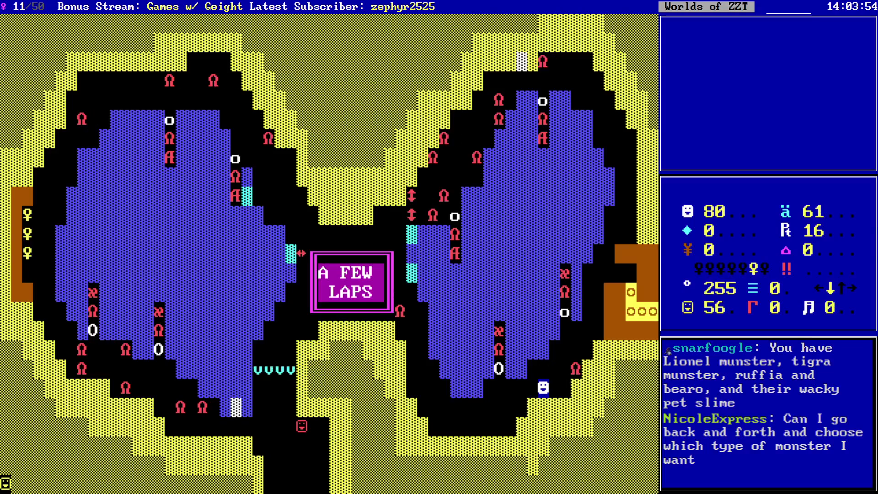
pyautogui.press('Up')
pyautogui.hotkey('shift', 'Up')
pyautogui.press('Right')
pyautogui.press('Up')
pyautogui.press('Right')
pyautogui.press('Right')
pyautogui.press('Right')
pyautogui.press('Right')
pyautogui.press('Up')
pyautogui.press('Up')
pyautogui.press('Up')
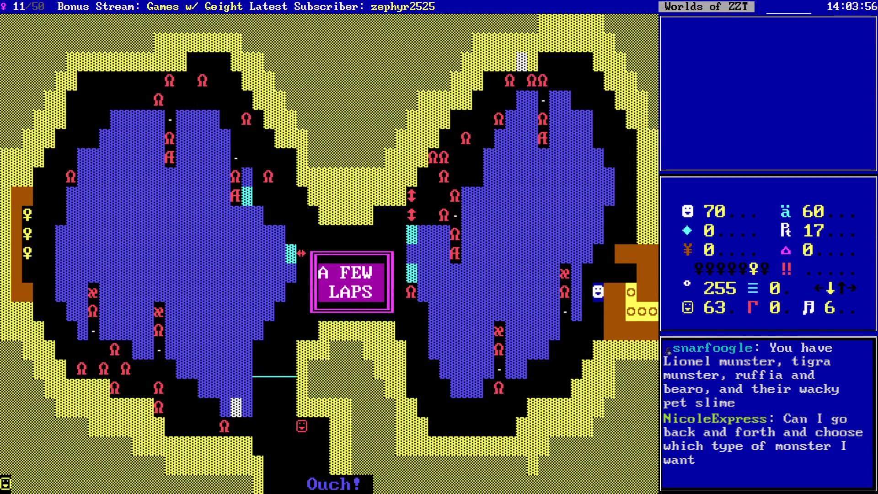
pyautogui.press('Up')
pyautogui.press('Up')
pyautogui.press('Right')
pyautogui.press('Up')
pyautogui.press('Right')
pyautogui.press('Right')
pyautogui.press('Up')
pyautogui.press('Up')
pyautogui.press('Up')
pyautogui.press('Up')
pyautogui.press('Left')
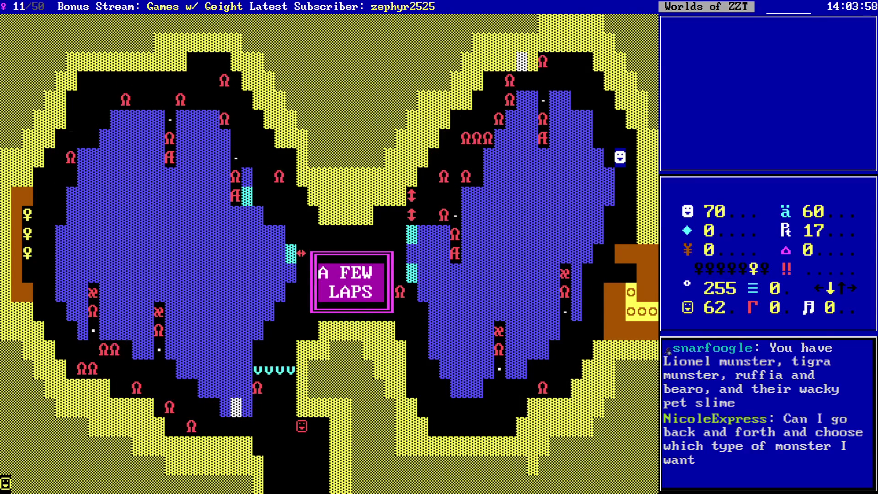
# Move up and left across the top of the right loop, shooting lions
pyautogui.press('Up')
pyautogui.press('Up')
pyautogui.press('Left')
pyautogui.press('Left')
pyautogui.press('Up')
pyautogui.press('Up')
pyautogui.hotkey('shift', 'Left')
pyautogui.hotkey('shift', 'Left')
pyautogui.press('Left')
pyautogui.hotkey('shift', 'Left')
pyautogui.hotkey('shift', 'Left')
pyautogui.hotkey('shift', 'Left')
pyautogui.press('Left')
pyautogui.press('Left')
pyautogui.press('Left')
pyautogui.press('Left')
pyautogui.press('Left')
pyautogui.press('Left')
pyautogui.press('Left')
pyautogui.press('Left')
pyautogui.hotkey('shift', 'Left')
pyautogui.hotkey('shift', 'Left')
pyautogui.press('Left')
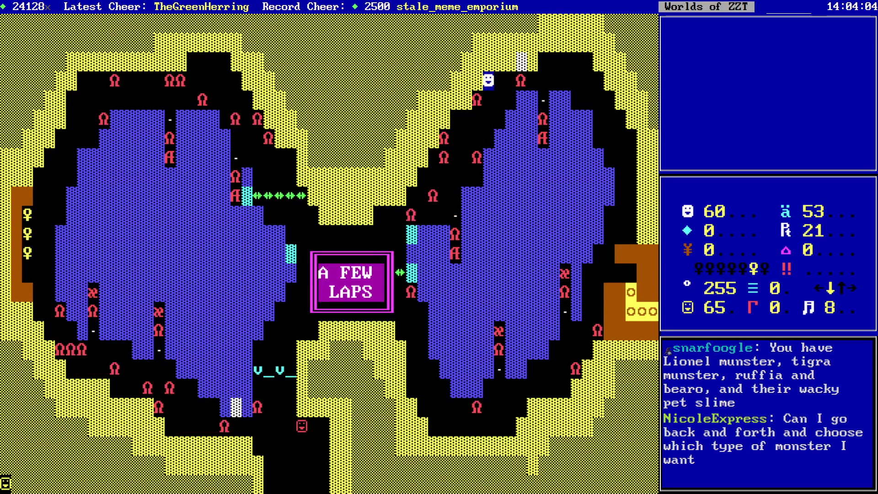
# Move down the track while firing at the lions below
pyautogui.hotkey('shift', 'Down')
pyautogui.hotkey('shift', 'Down')
pyautogui.press('Down')
pyautogui.hotkey('shift', 'Down')
pyautogui.press('Down')
# Head down-left collecting gems and shoot the two lions below
pyautogui.press('Down')
pyautogui.hotkey('shift', 'Down')
pyautogui.hotkey('shift', 'Down')
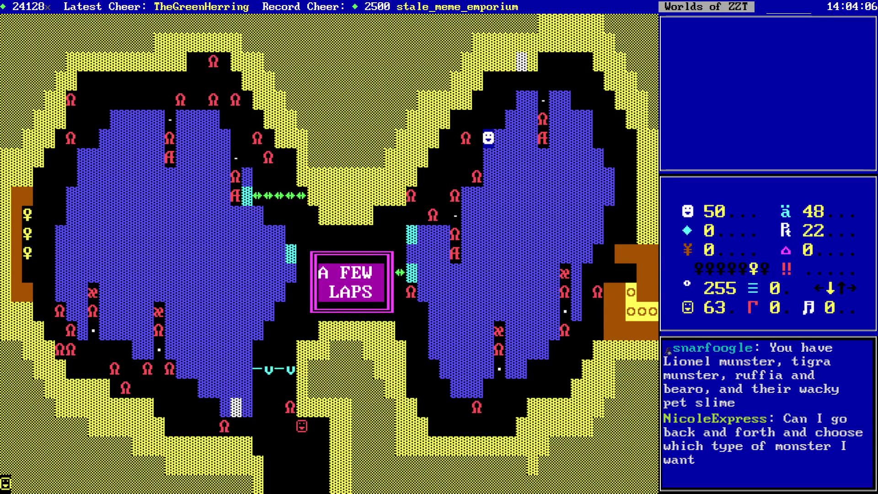
pyautogui.press('Left')
pyautogui.hotkey('shift', 'Left')
pyautogui.press('Left')
pyautogui.press('Left')
pyautogui.press('Down')
pyautogui.hotkey('shift', 'Down')
pyautogui.press('Down')
pyautogui.press('Left')
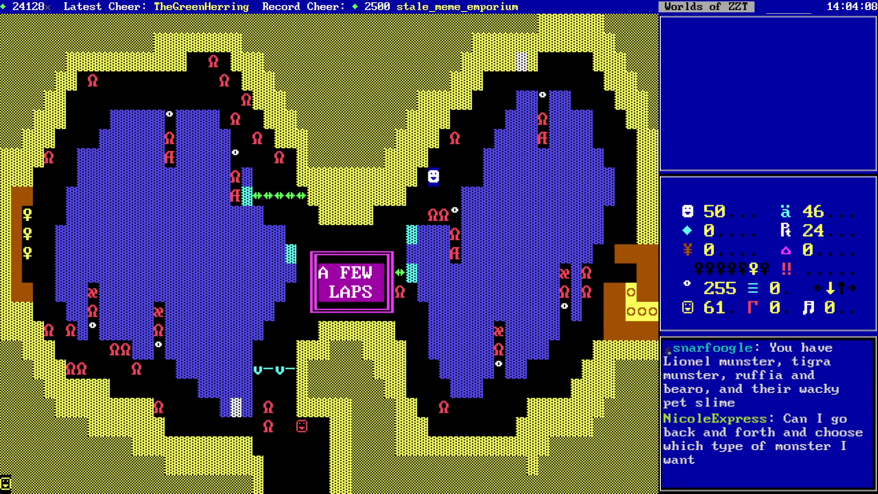
pyautogui.press('Down')
pyautogui.hotkey('shift', 'Down')
pyautogui.hotkey('shift', 'Down')
pyautogui.hotkey('shift', 'Down')
# Run left across the middle toward the left lake, then drop into the bottom corridor
pyautogui.press('Down')
pyautogui.press('Left')
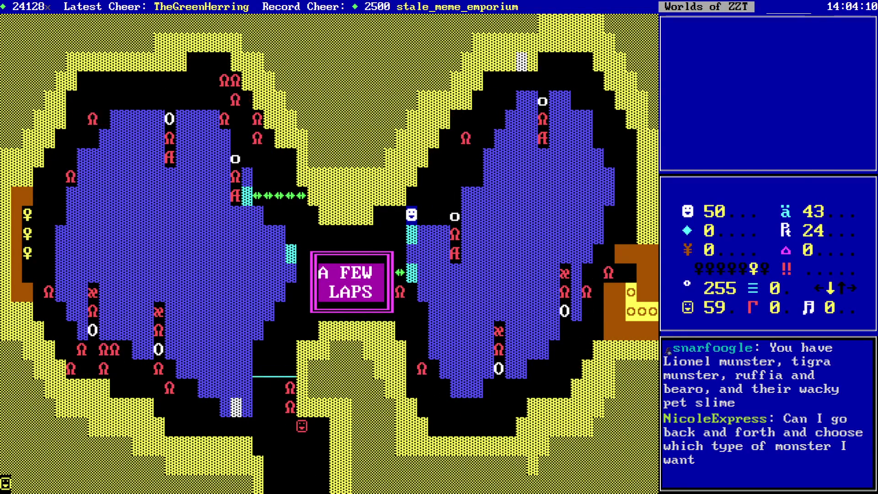
pyautogui.press('Left')
pyautogui.press('Left')
pyautogui.press('Down')
pyautogui.press('Left')
pyautogui.press('Left')
pyautogui.press('Left')
pyautogui.press('Left')
pyautogui.press('Left')
pyautogui.press('Left')
pyautogui.press('Left')
pyautogui.press('Left')
pyautogui.press('Left')
pyautogui.press('Down')
pyautogui.press('Down')
pyautogui.press('Down')
pyautogui.press('Down')
pyautogui.press('Down')
pyautogui.press('Left')
pyautogui.press('Down')
pyautogui.press('Left')
pyautogui.press('Left')
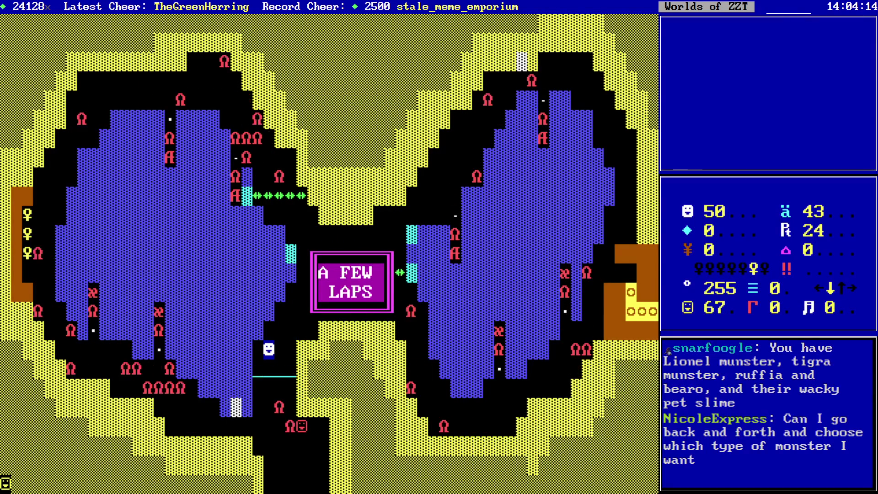
pyautogui.press('Down')
pyautogui.press('Down')
pyautogui.hotkey('shift', 'Down')
pyautogui.hotkey('shift', 'Down')
pyautogui.press('Left')
pyautogui.press('Left')
pyautogui.press('Left')
pyautogui.press('Down')
pyautogui.press('Down')
pyautogui.hotkey('shift', 'Right')
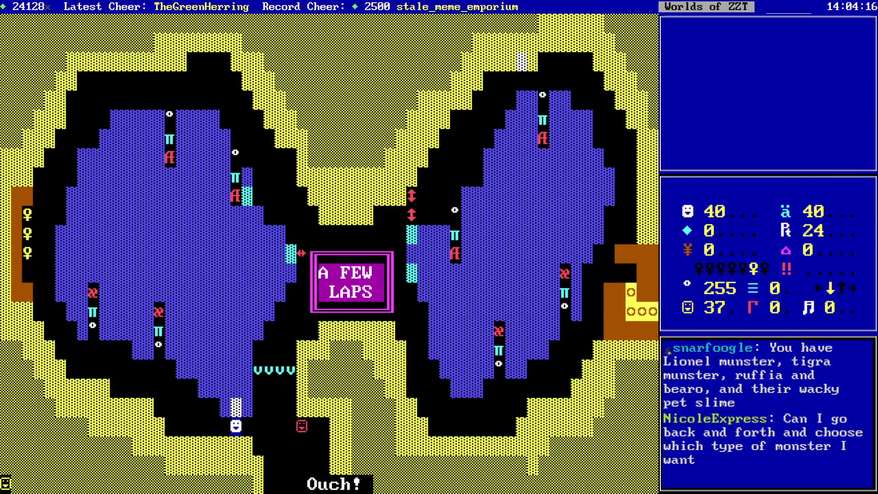
# Run left along the bottom corridor, up the left side, and across the top of the left lake
pyautogui.press('Left')
pyautogui.press('Left')
pyautogui.press('Left')
pyautogui.press('Left')
pyautogui.press('Up')
pyautogui.press('Left')
pyautogui.press('Left')
pyautogui.press('Left')
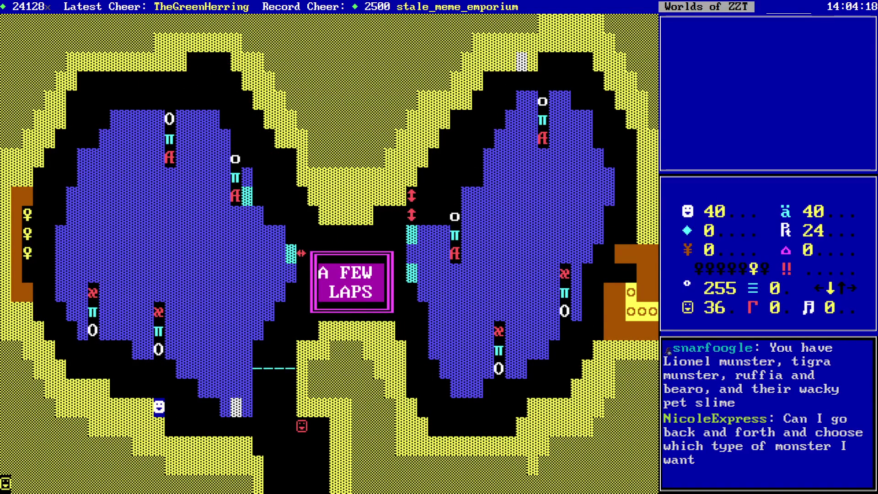
pyautogui.press('Left')
pyautogui.press('Up')
pyautogui.press('Left')
pyautogui.press('Left')
pyautogui.press('Up')
pyautogui.press('Left')
pyautogui.press('Left')
pyautogui.press('Left')
pyautogui.press('Left')
pyautogui.hotkey('shift', 'Right')
pyautogui.press('Left')
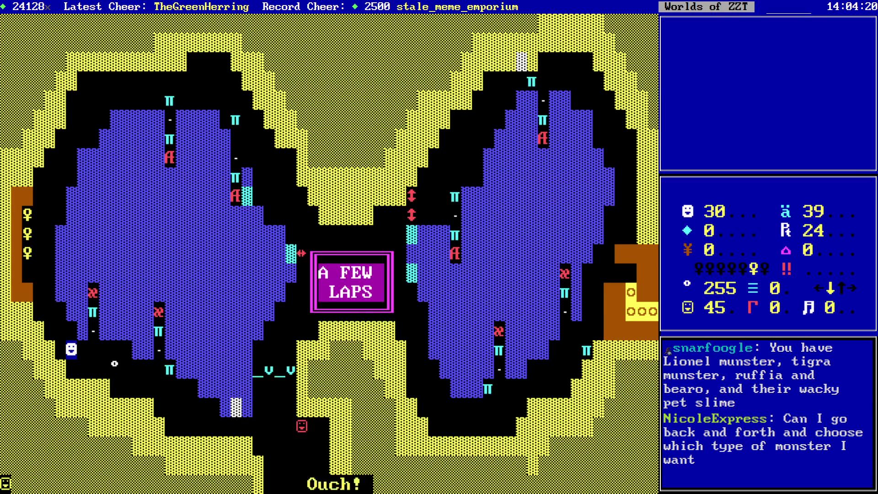
pyautogui.press('Left')
pyautogui.press('Up')
pyautogui.press('Up')
pyautogui.press('Left')
pyautogui.press('Up')
pyautogui.press('Up')
pyautogui.press('Up')
pyautogui.press('Up')
pyautogui.press('Up')
pyautogui.press('Up')
pyautogui.press('Up')
pyautogui.press('Up')
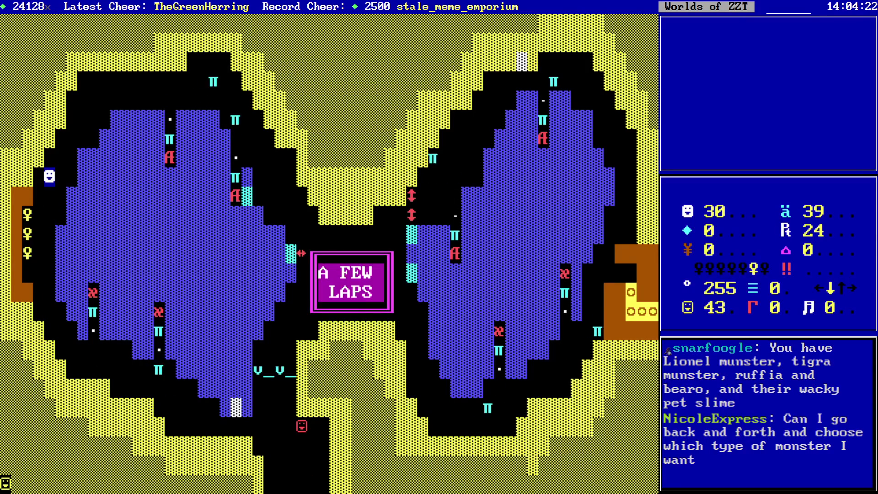
pyautogui.press('Right')
pyautogui.press('Right')
pyautogui.press('Up')
pyautogui.press('Up')
pyautogui.press('Up')
pyautogui.press('Right')
pyautogui.press('Right')
pyautogui.press('Up')
pyautogui.press('Right')
pyautogui.press('Right')
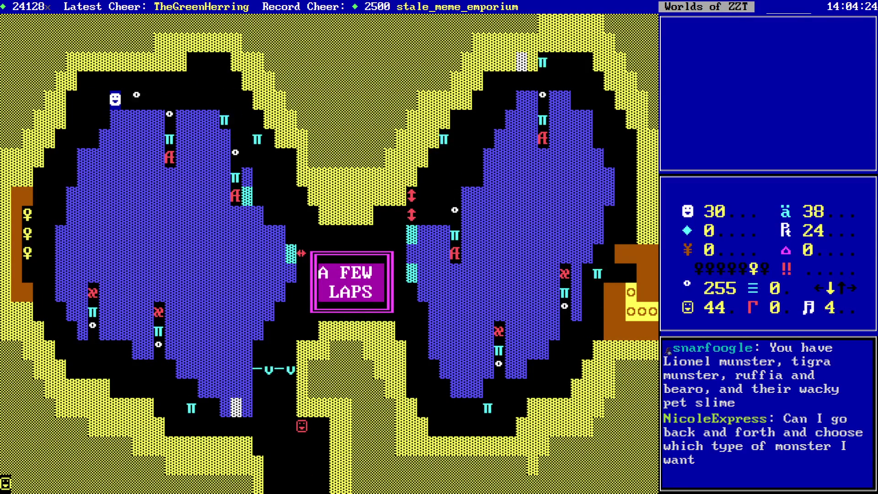
pyautogui.press('Right')
pyautogui.press('Right')
pyautogui.press('Right')
pyautogui.press('Right')
# Push right into the right loop under fire until health reaches 0
pyautogui.press('Right')
pyautogui.press('Right')
pyautogui.press('Right')
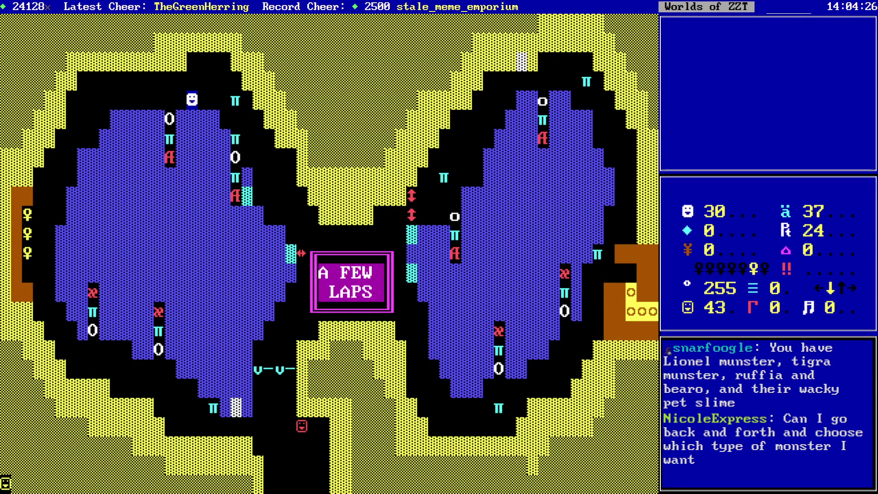
pyautogui.hotkey('shift', 'Right')
pyautogui.press('Right')
pyautogui.press('Right')
pyautogui.hotkey('shift', 'Left')
pyautogui.hotkey('shift', 'Left')
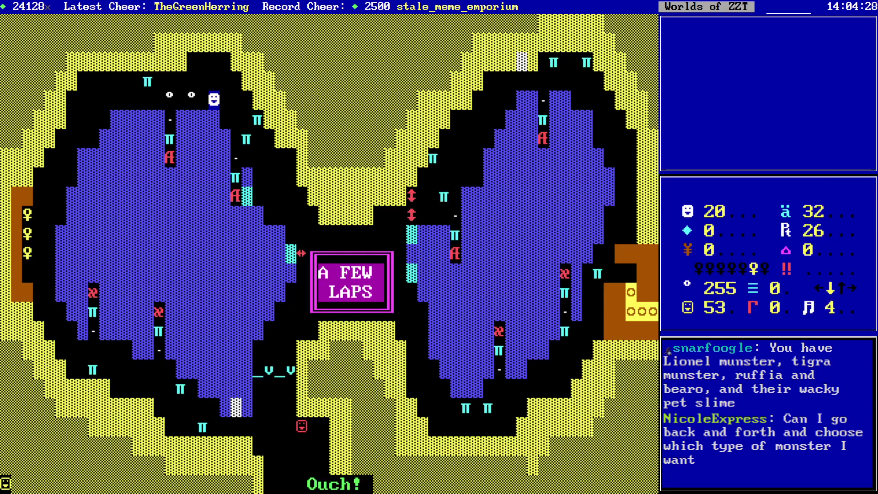
pyautogui.press('Right')
pyautogui.press('Right')
pyautogui.press('Down')
pyautogui.hotkey('shift', 'Right')
pyautogui.press('Right')
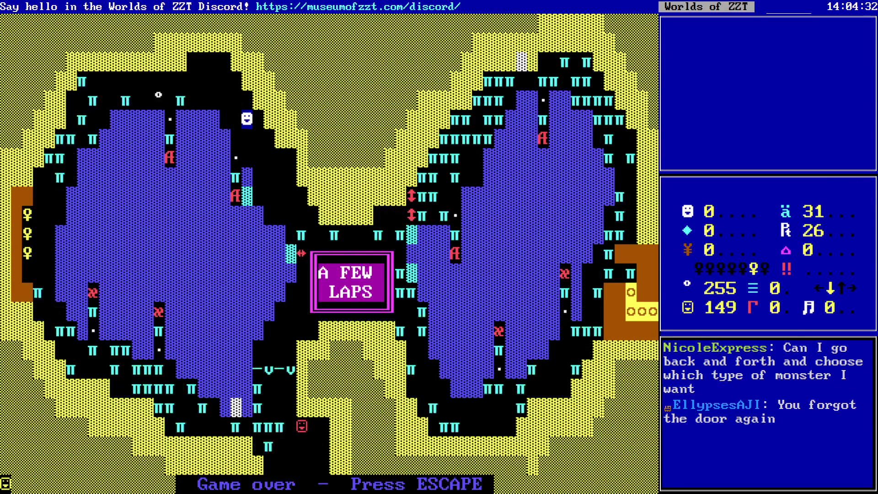
# Dismiss the game over screen, skip the high-score name, and quit ZZT back to KevEdit
pyautogui.press('Escape')
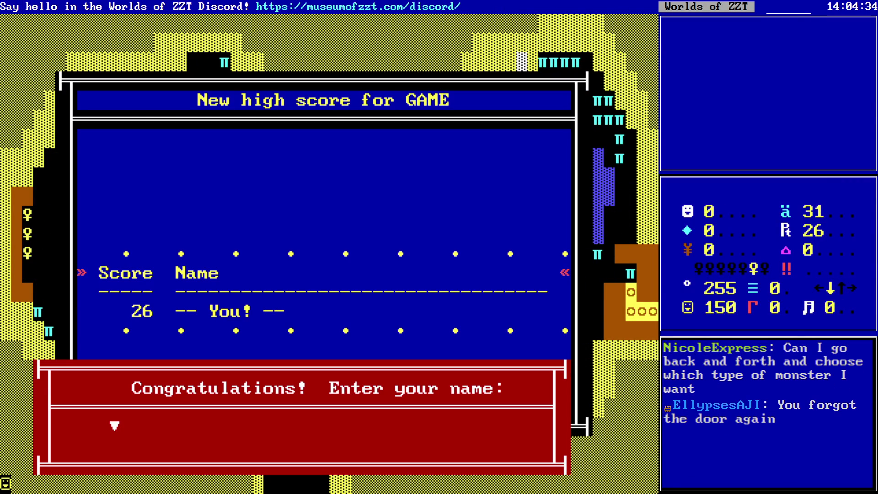
pyautogui.press('Return')
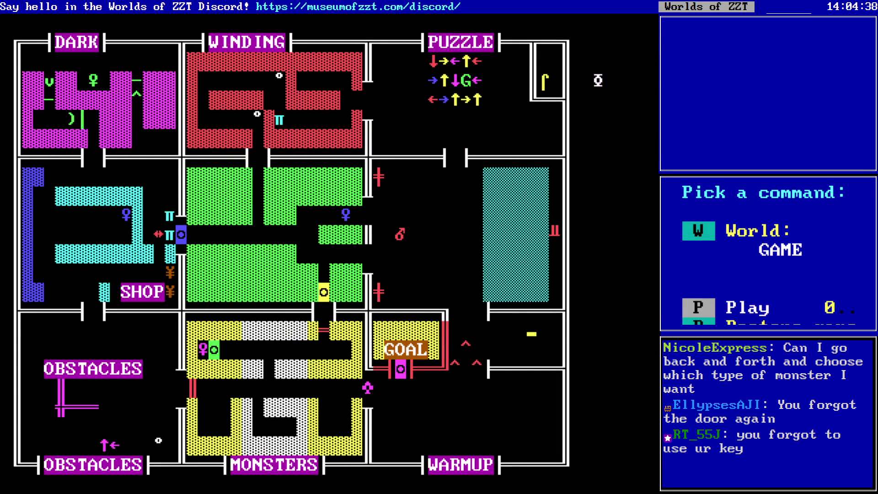
pyautogui.press('q')
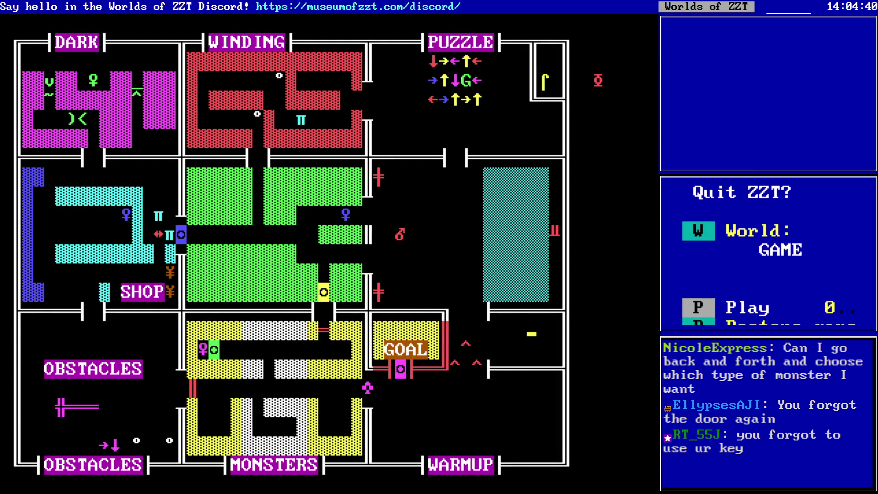
pyautogui.press('y')
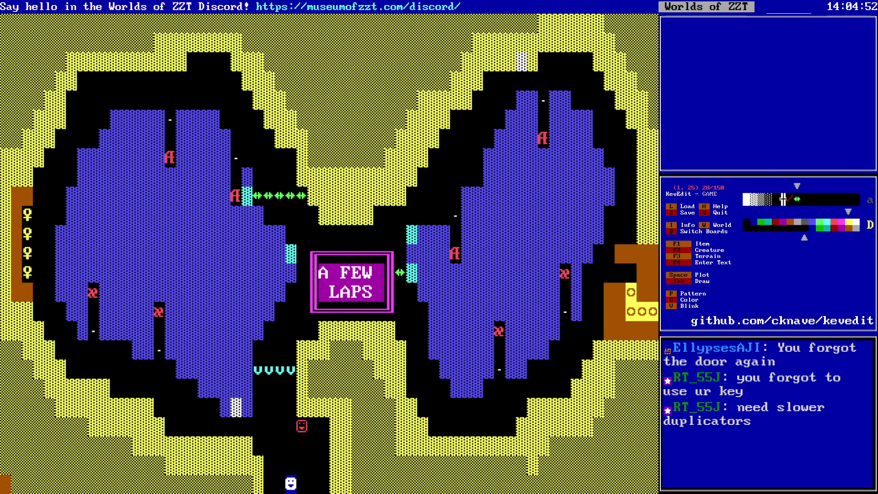
# Plot brown wall tiles by the right lake's exit to extend the ledge
pyautogui.press('Right')
pyautogui.press('Right')
pyautogui.press('Right')
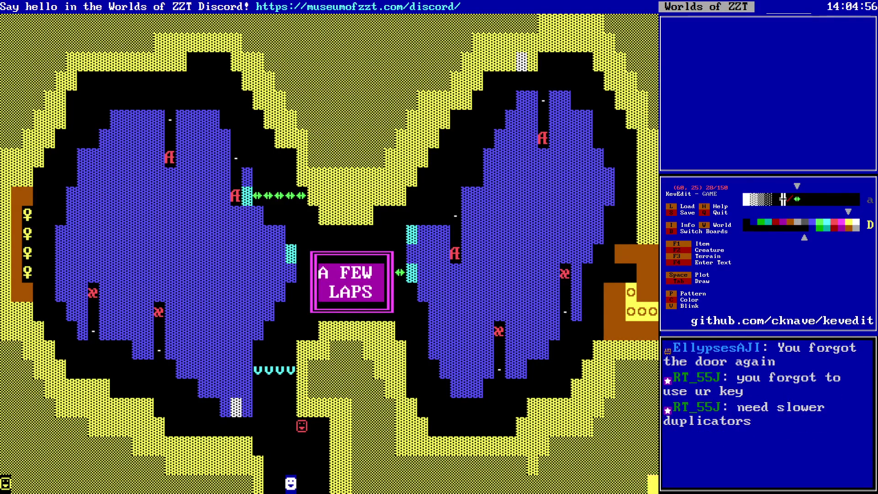
pyautogui.press('Left')
pyautogui.press('Down')
pyautogui.press('Down')
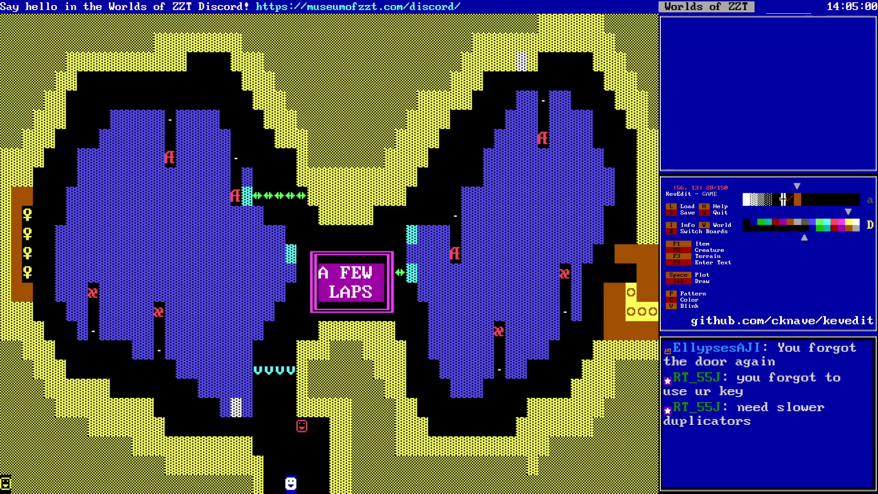
pyautogui.press('Left')
pyautogui.press('space')
pyautogui.press('Down')
pyautogui.press('Down')
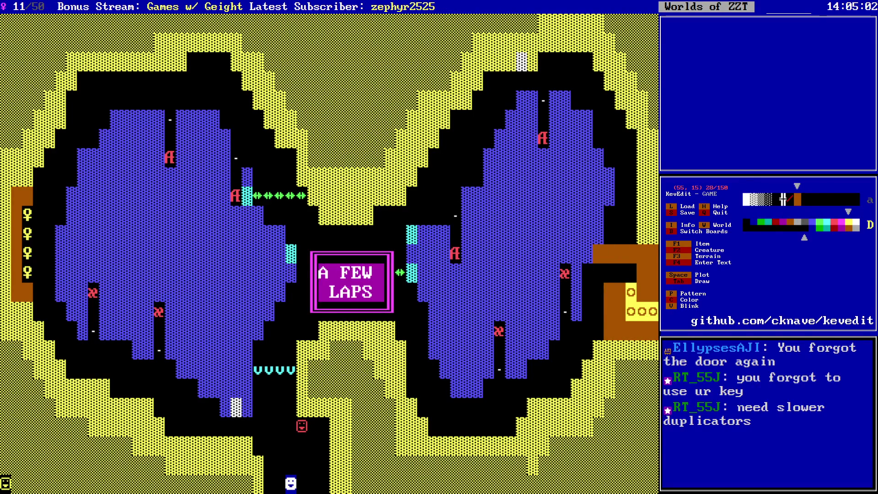
pyautogui.press('Up')
pyautogui.press('Up')
pyautogui.press('Right')
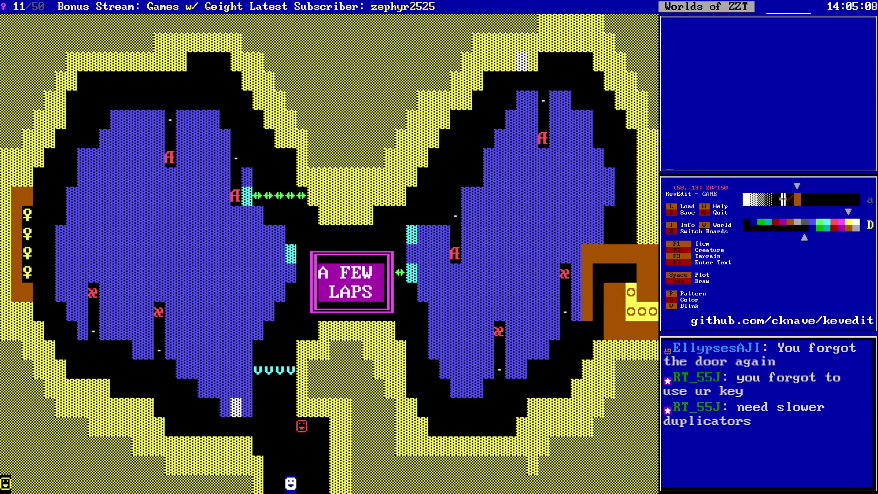
pyautogui.press('Up')
pyautogui.press('Up')
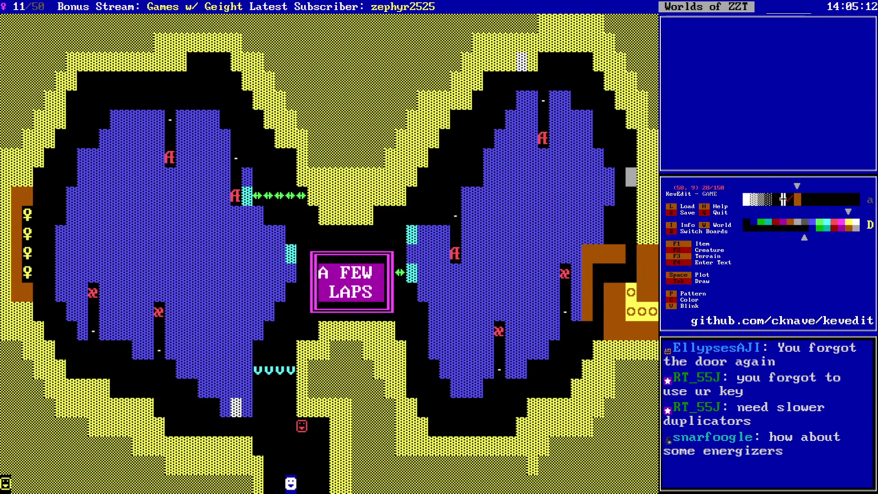
# Save the world as GAME.zzt and put a new object at row 14 on the left edge
pyautogui.press('s')
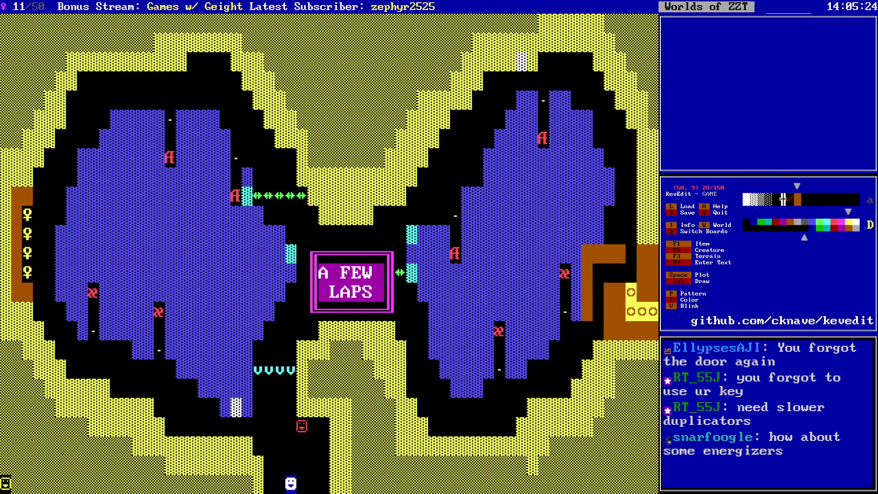
pyautogui.press('Down')
pyautogui.press('Down')
pyautogui.press('Down')
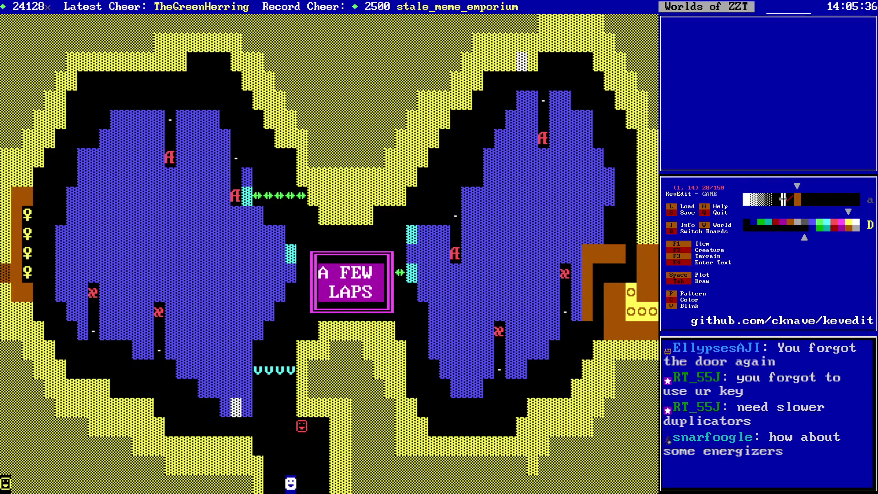
pyautogui.press('F2')
# Make the new element an Object with character 178 (shaded block) and cycle 1
pyautogui.press('o')
pyautogui.press('Return')
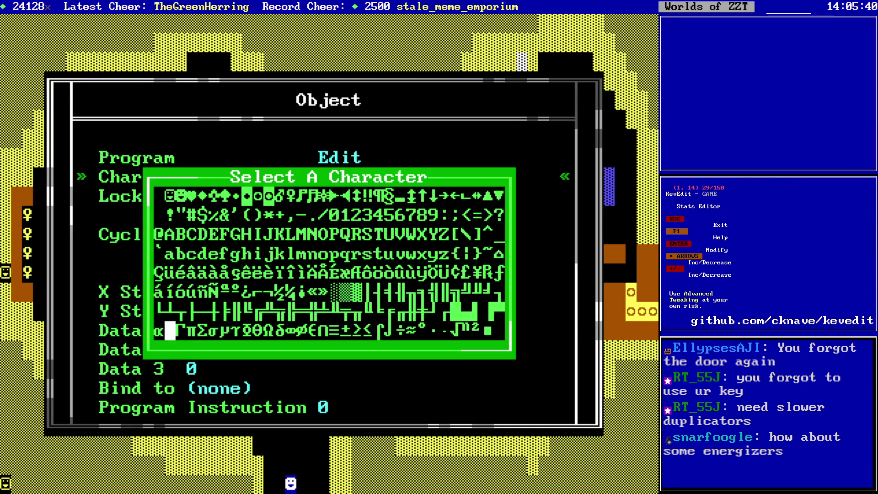
pyautogui.press('Return')
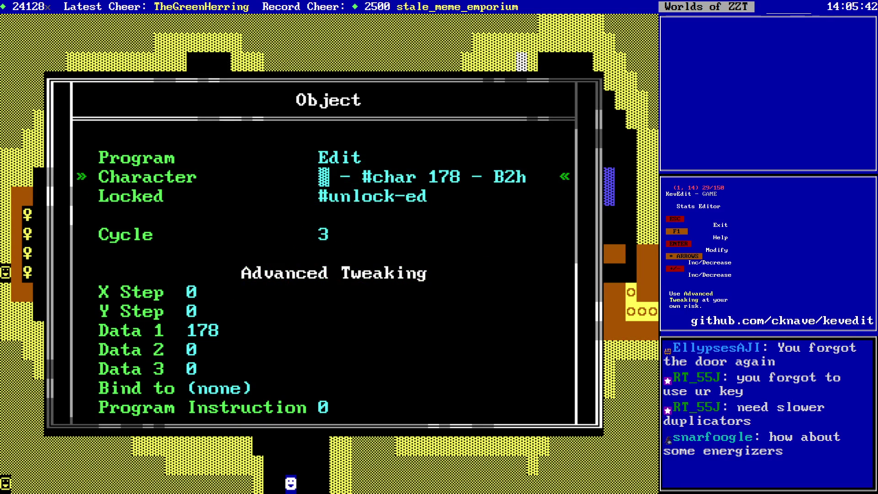
pyautogui.write('1')
pyautogui.press('Return')
pyautogui.press('Up')
pyautogui.press('Up')
pyautogui.press('Up')
pyautogui.press('Return')
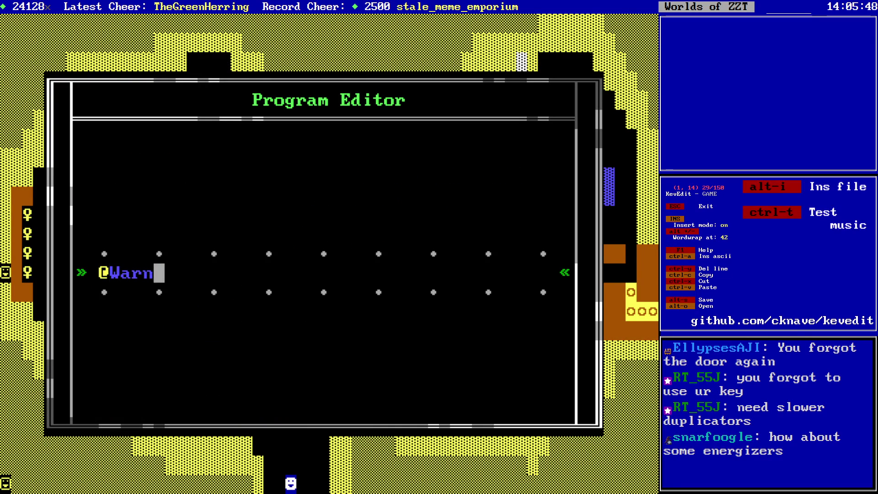
pyautogui.write('ning')
pyautogui.press('Return')
pyautogui.write('oop')
pyautogui.press('Return')
pyautogui.write('#if alligned')
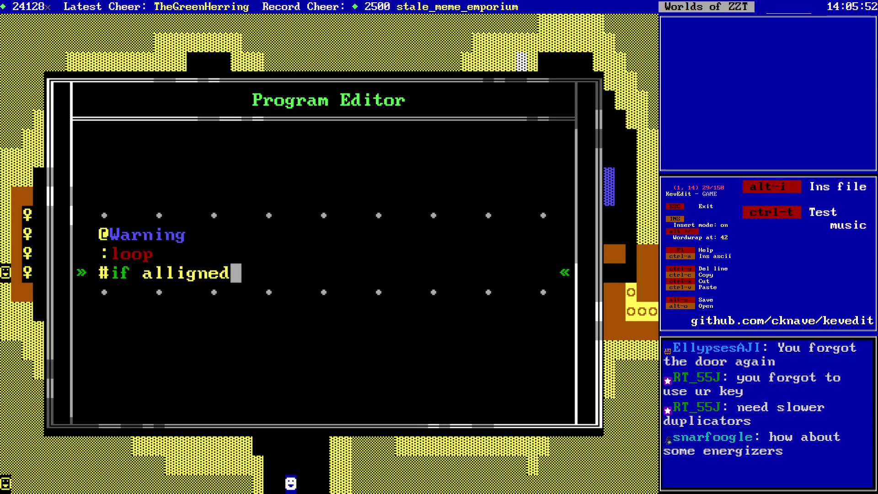
pyautogui.write(' warn')
pyautogui.press('Return')
pyautogui.write('/i#loop')
pyautogui.press('Return')
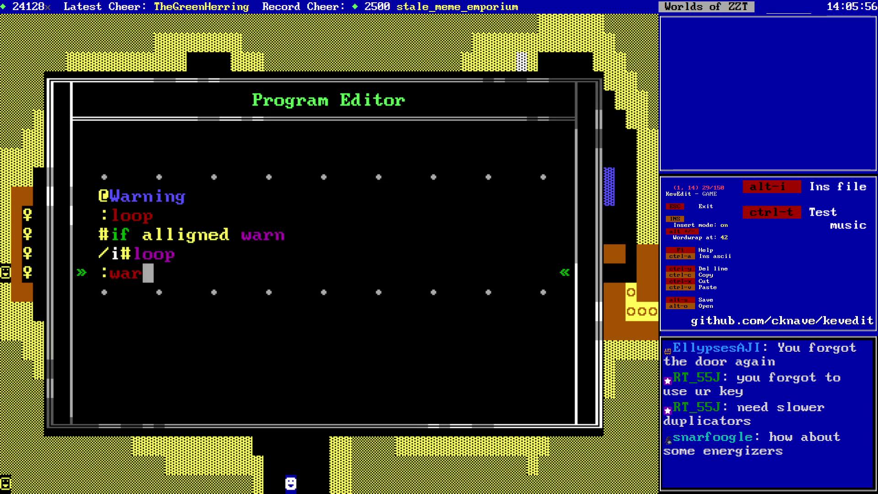
# Add the :warn message 'Remember the keys and doors!!!' ending with #end, and close the program
pyautogui.write('n')
pyautogui.press('Return')
pyautogui.write('member the keys and doors')
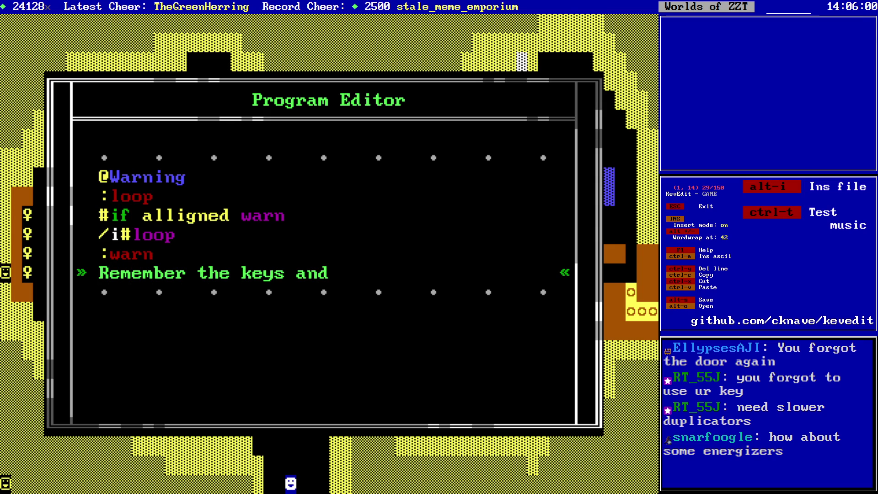
pyautogui.write('!!!')
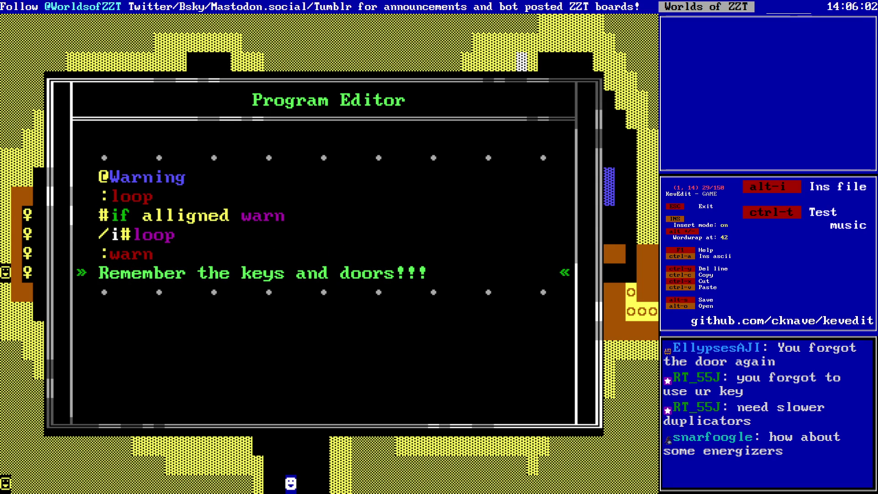
pyautogui.press('Return')
pyautogui.write('#end')
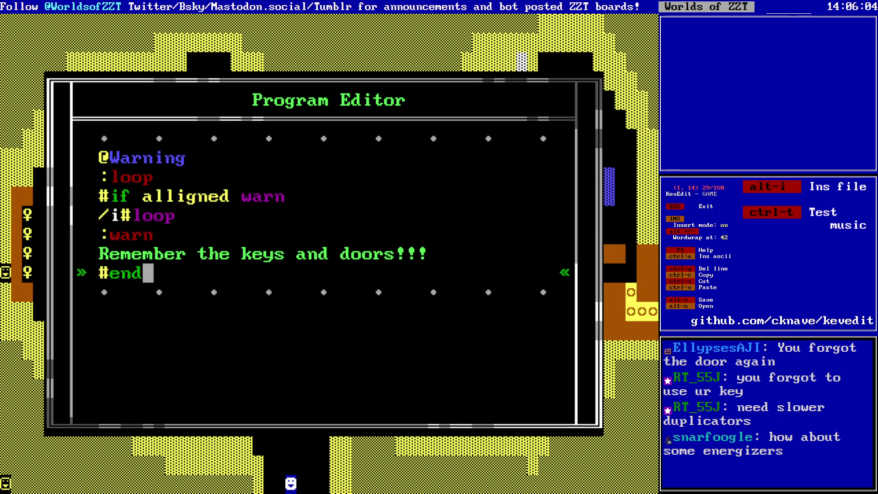
pyautogui.press('Return')
pyautogui.press('Up')
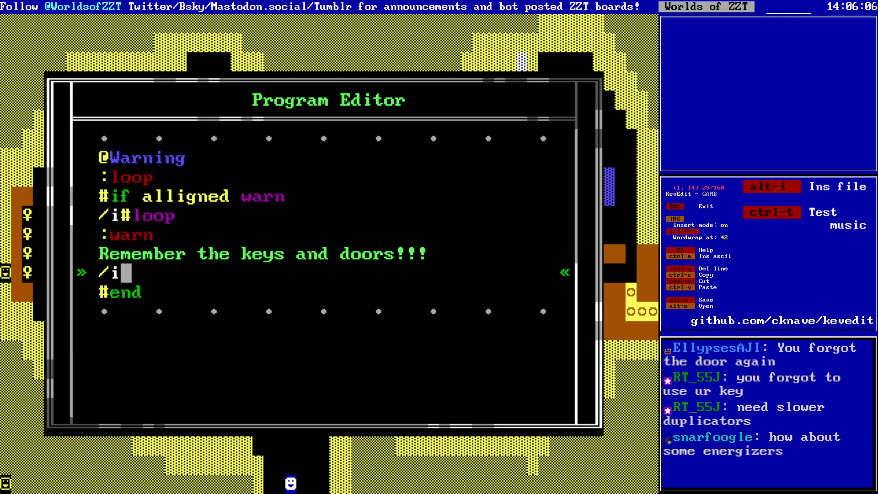
pyautogui.write('oop')
pyautogui.press('Escape')
pyautogui.press('Right')
pyautogui.press('Right')
pyautogui.press('Right')
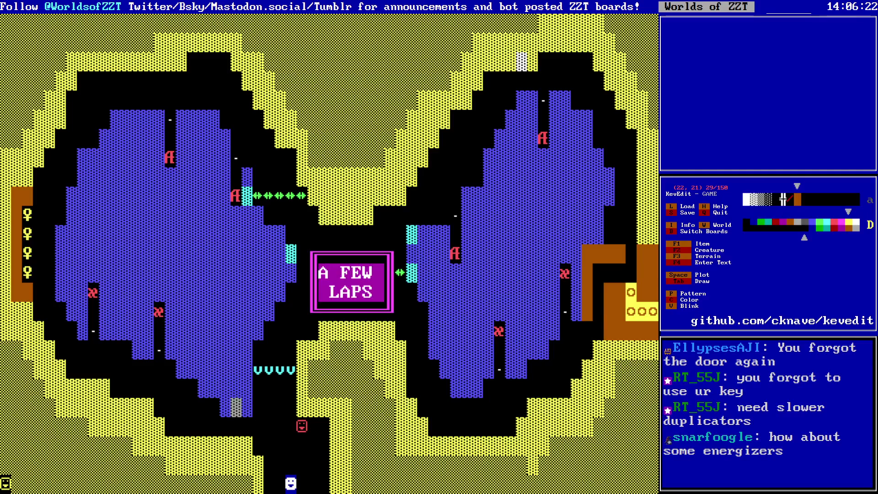
pyautogui.press('Return')
pyautogui.press('Return')
pyautogui.press('Up')
pyautogui.press('Up')
pyautogui.press('Up')
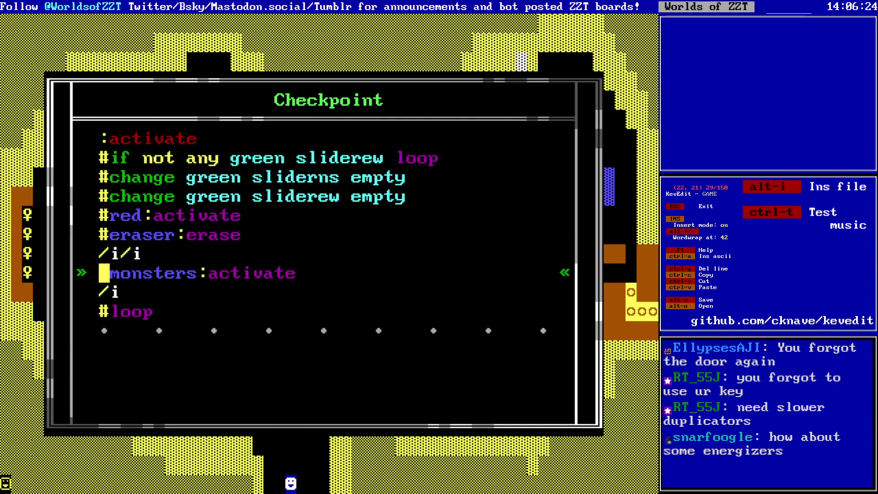
pyautogui.press('Down')
pyautogui.press('Down')
pyautogui.press('Down')
pyautogui.press('Escape')
pyautogui.press('Escape')
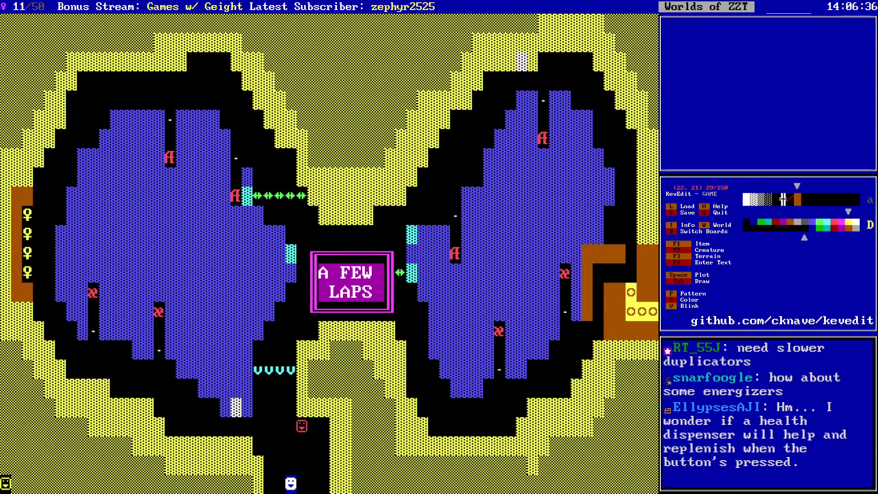
pyautogui.press('Down')
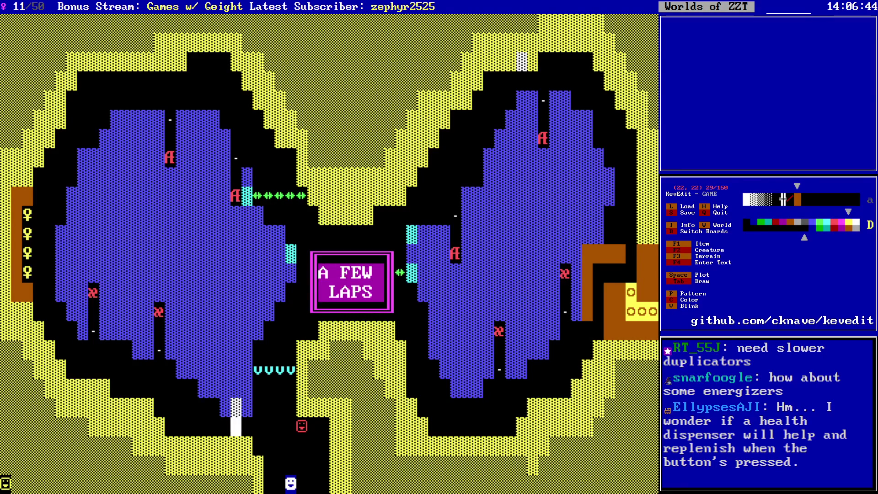
# Place energizers in the top corridor above the left lake
pyautogui.press('Left')
pyautogui.press('Left')
pyautogui.press('Left')
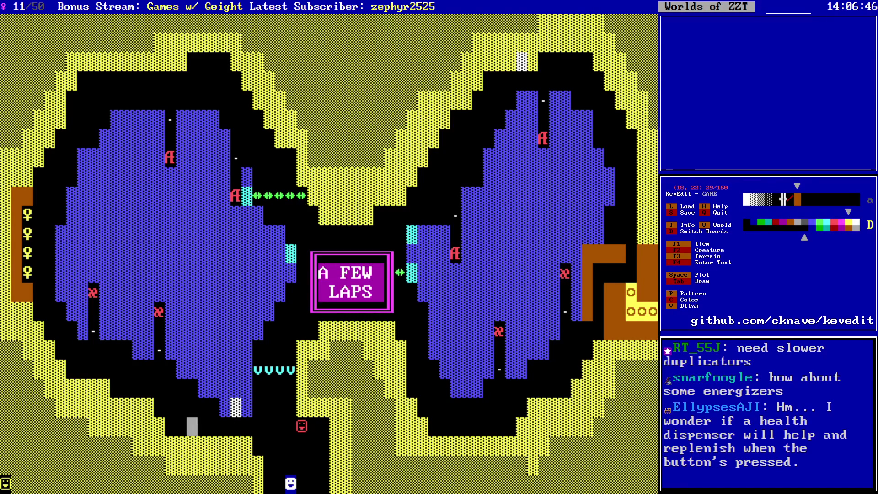
pyautogui.press('Up')
pyautogui.press('Up')
pyautogui.press('Up')
pyautogui.press('Up')
pyautogui.press('Right')
pyautogui.press('Right')
pyautogui.press('Right')
pyautogui.press('Right')
pyautogui.press('Up')
pyautogui.press('Up')
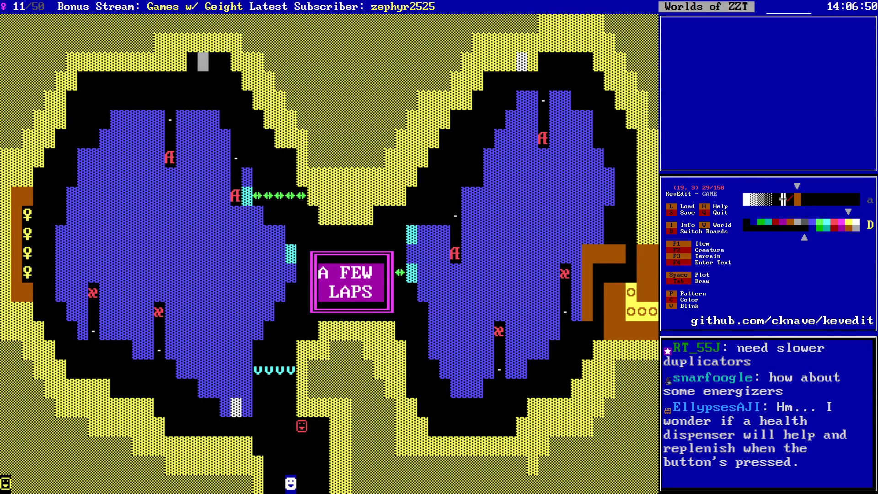
pyautogui.press('Left')
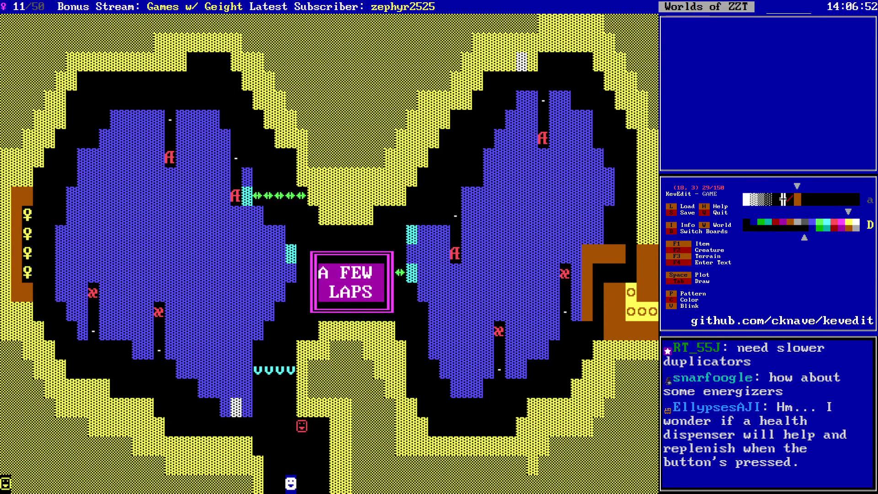
pyautogui.press('Right')
pyautogui.press('Right')
pyautogui.press('Right')
pyautogui.press('F1')
pyautogui.press('e')
pyautogui.press('Down')
pyautogui.press('Down')
pyautogui.press('Down')
pyautogui.press('Down')
# Place two energizers along the bottom corridor
pyautogui.press('Right')
pyautogui.press('Right')
pyautogui.press('Right')
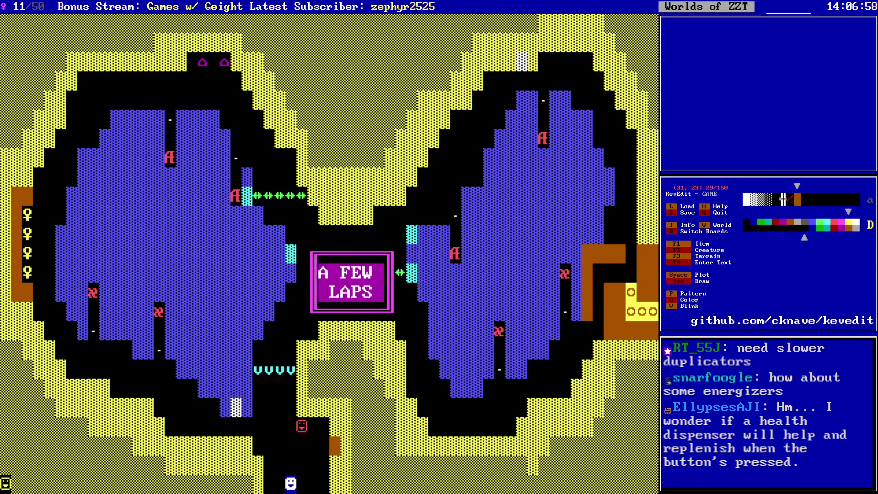
pyautogui.press('Right')
pyautogui.press('Right')
pyautogui.press('Right')
pyautogui.press('Up')
pyautogui.press('Left')
pyautogui.press('Left')
pyautogui.press('F1')
pyautogui.press('e')
pyautogui.press('Right')
pyautogui.press('Right')
pyautogui.press('Right')
pyautogui.press('Right')
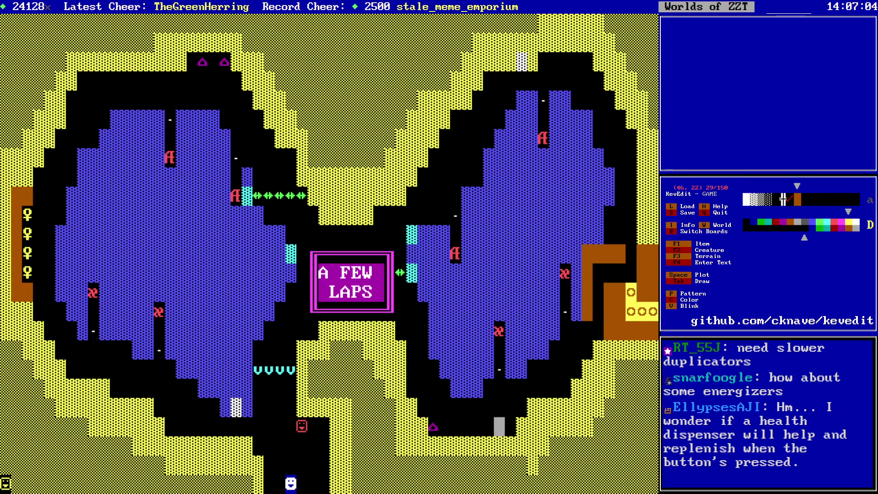
pyautogui.press('space')
pyautogui.press('Left')
pyautogui.press('Left')
pyautogui.press('Left')
# Shift the top-left energizer one cell left, then return to the bottom corridor
pyautogui.press('Left')
pyautogui.press('Left')
pyautogui.press('Left')
pyautogui.press('Up')
pyautogui.press('Up')
pyautogui.press('Up')
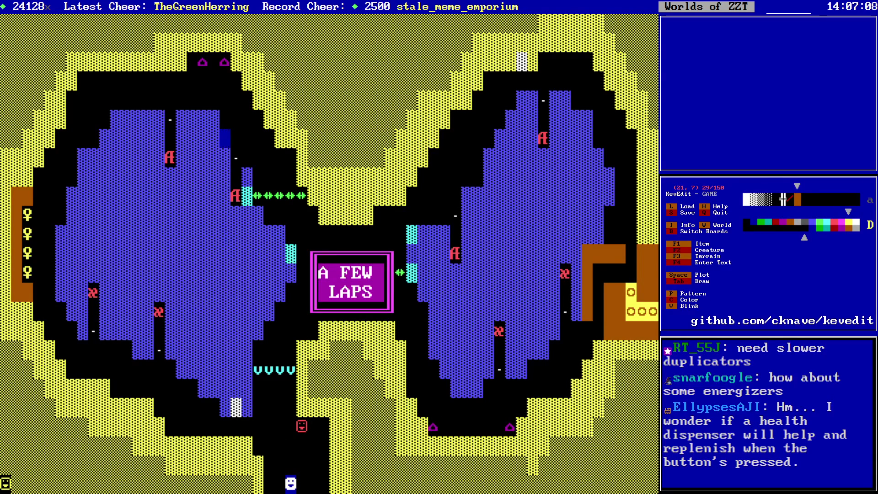
pyautogui.press('Left')
pyautogui.press('space')
pyautogui.press('Right')
pyautogui.press('Down')
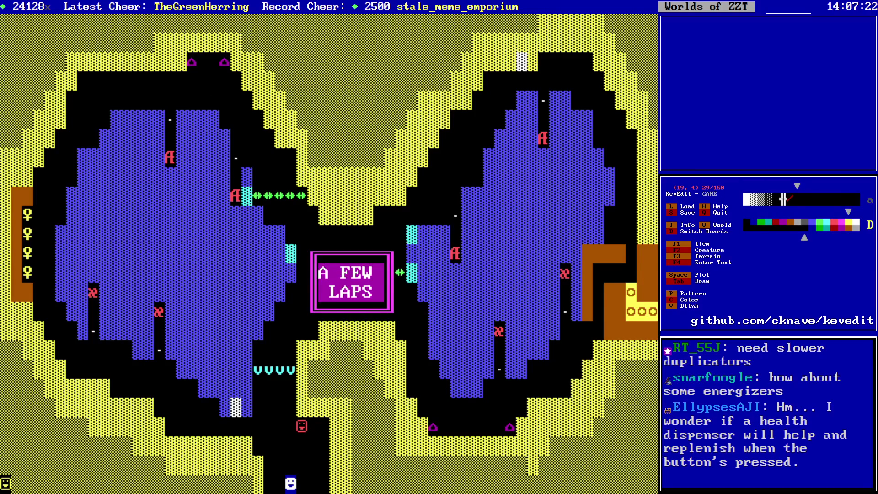
pyautogui.press('Down')
pyautogui.press('Down')
pyautogui.press('Down')
pyautogui.press('Right')
pyautogui.press('Right')
pyautogui.press('Right')
pyautogui.press('Right')
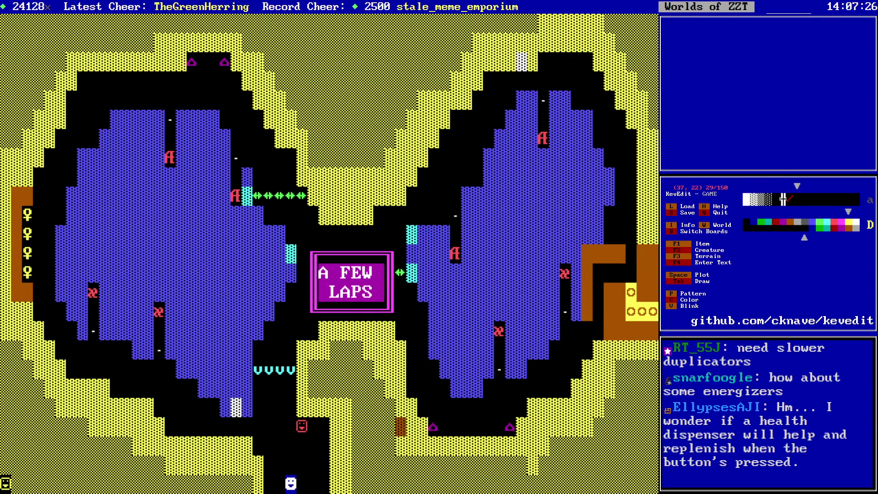
pyautogui.press('Right')
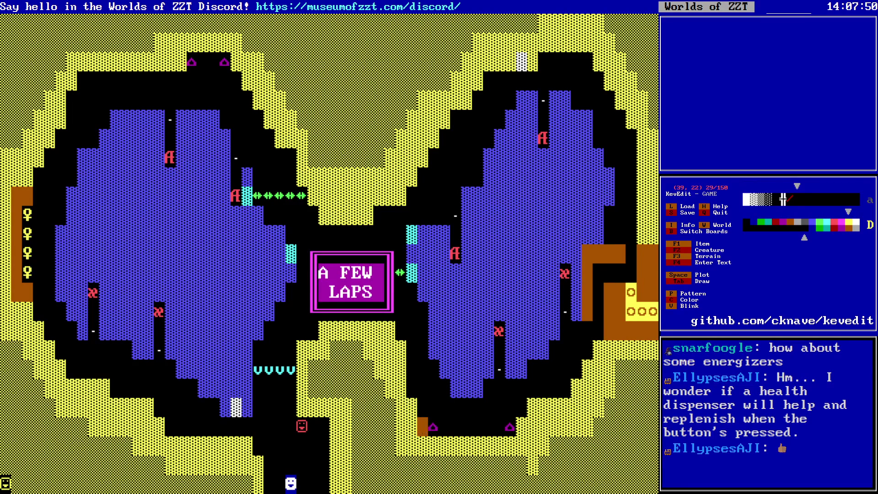
pyautogui.press('Left')
pyautogui.press('Left')
pyautogui.press('Left')
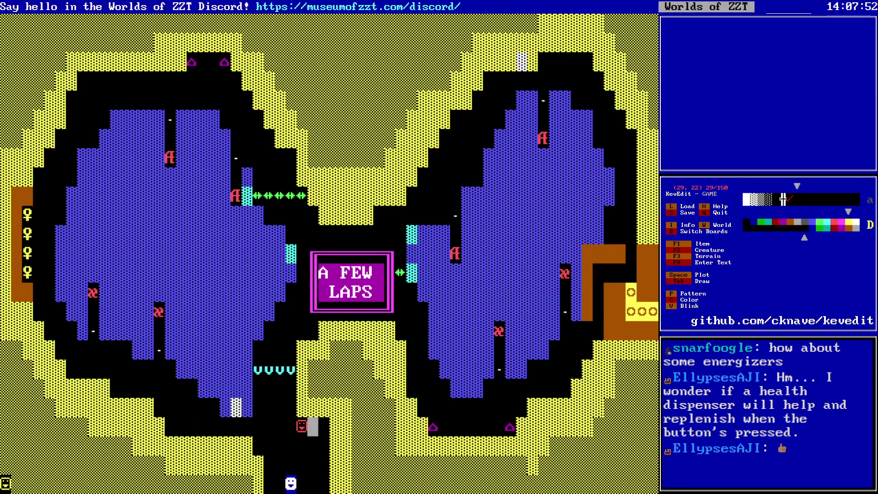
# Place a copy of the eraser object in the bottom-left corner and open its script
pyautogui.press('Down')
pyautogui.press('Down')
pyautogui.press('Down')
pyautogui.press('Return')
pyautogui.press('Right')
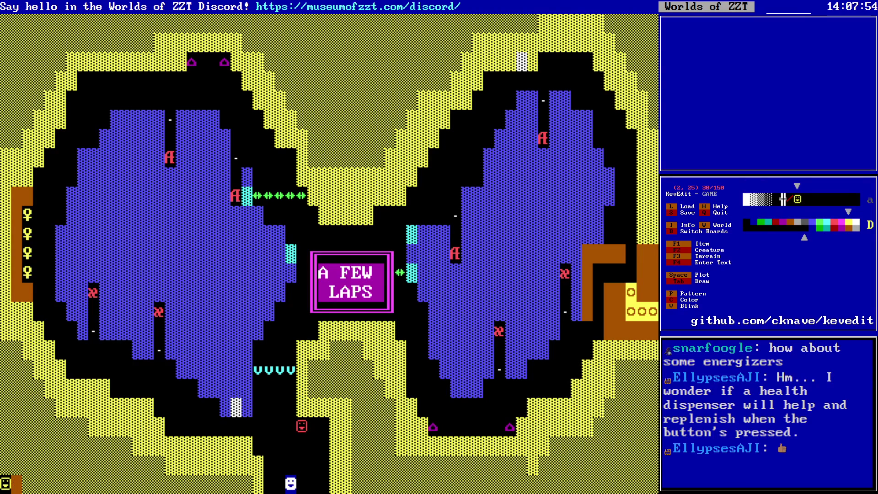
pyautogui.press('space')
pyautogui.press('Return')
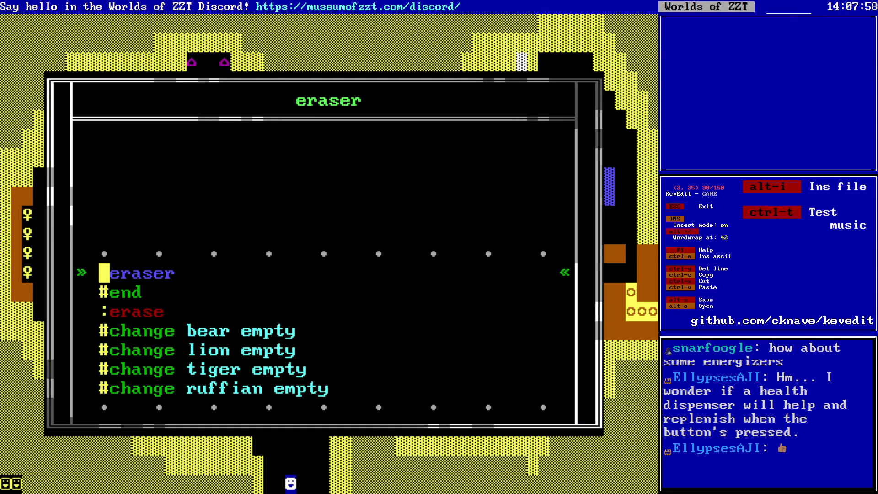
pyautogui.press('Down')
pyautogui.press('Down')
pyautogui.press('Down')
pyautogui.press('Down')
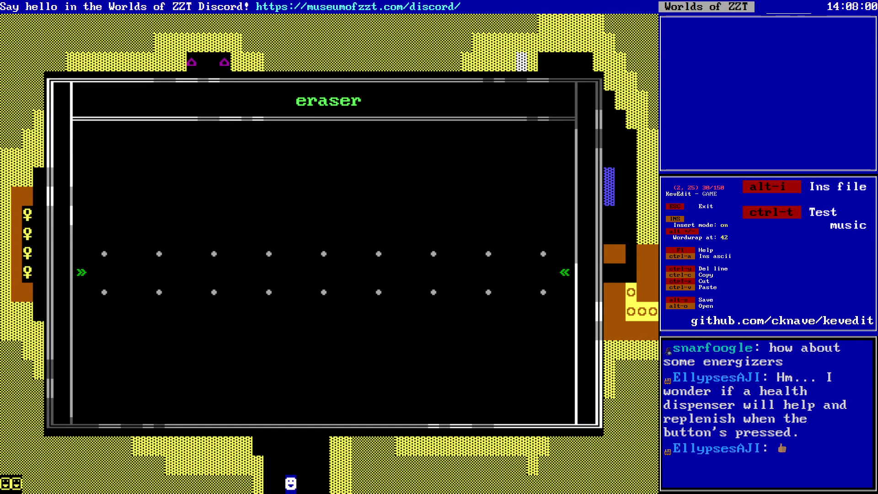
pyautogui.write('@Doorcheck')
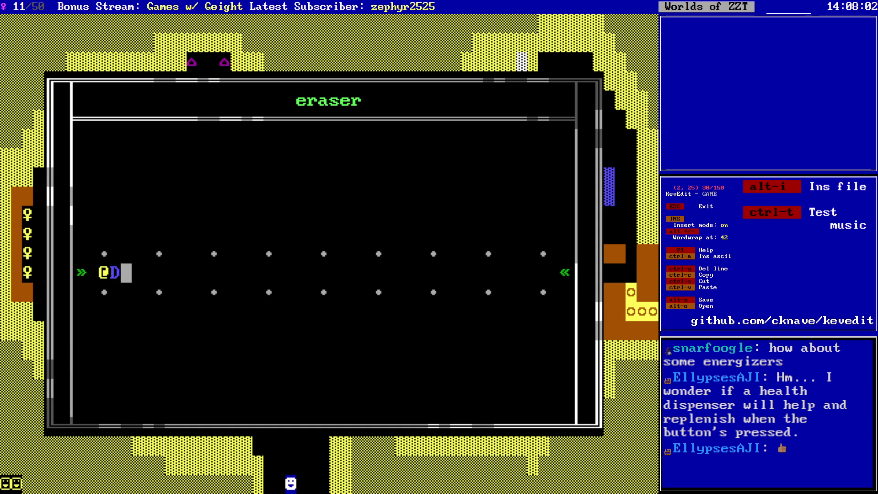
pyautogui.press('Return')
pyautogui.write(':loop')
pyautogui.press('Return')
pyautogui.write('3if')
pyautogui.press('BackSpace')
pyautogui.press('BackSpace')
pyautogui.press('BackSpace')
pyautogui.write('#if not any')
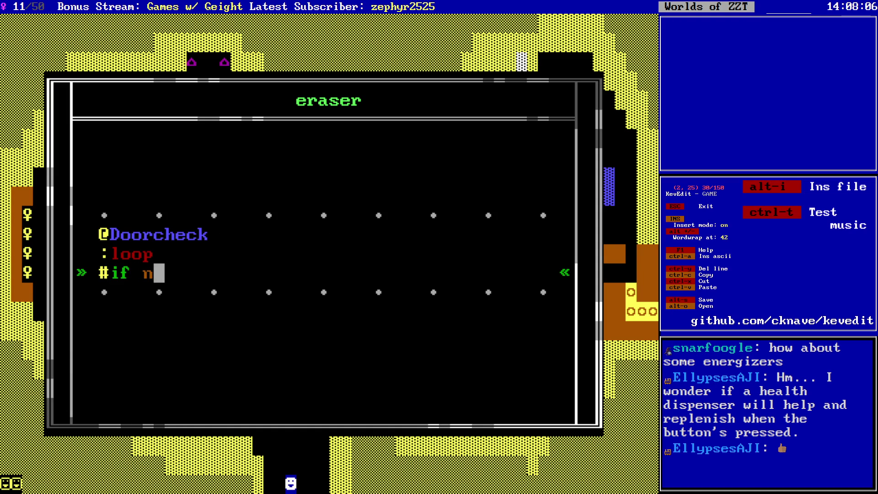
pyautogui.write(' yelow')
pyautogui.press('BackSpace')
pyautogui.press('BackSpace')
pyautogui.press('BackSpace')
pyautogui.write('lwow ')
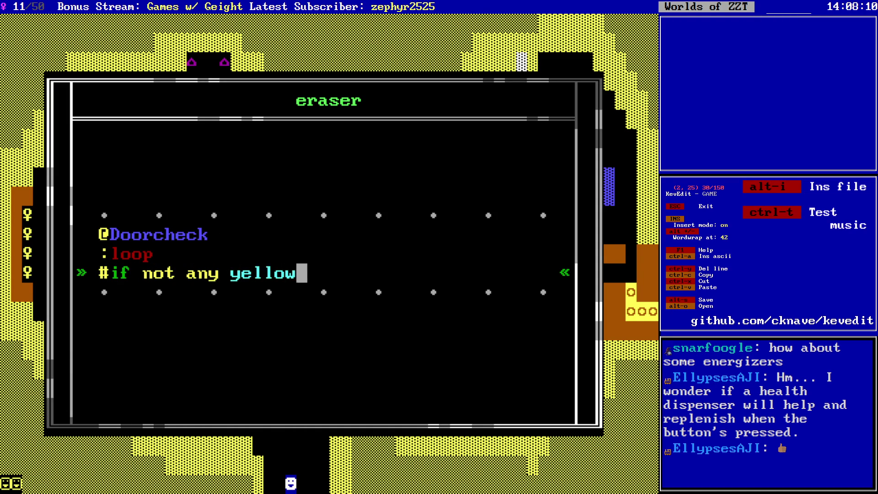
pyautogui.write('door')
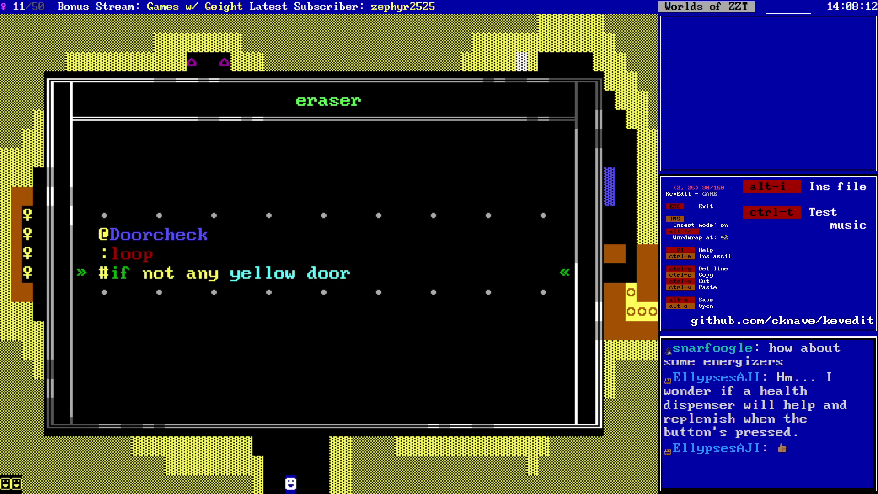
pyautogui.write(' done')
pyautogui.press('Return')
pyautogui.write('/i#loop')
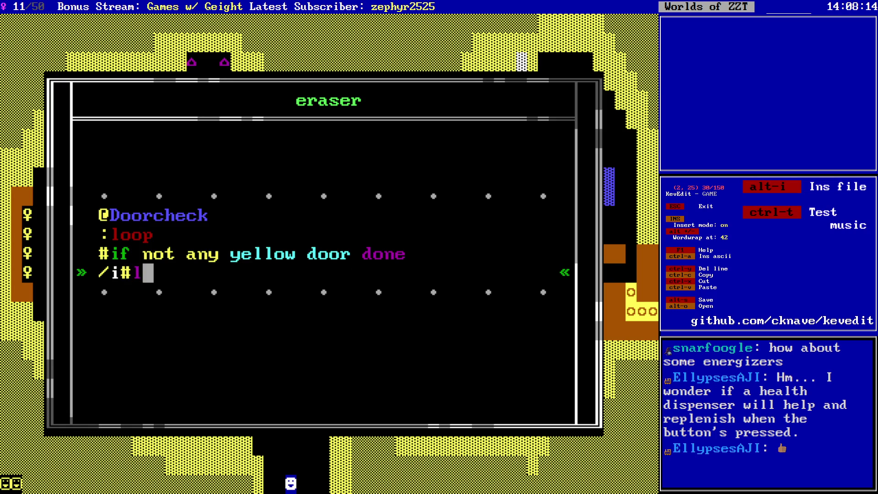
# Add a :done label with '#change duplicator blinkwall' and close the script
pyautogui.press('Return')
pyautogui.write(':done')
pyautogui.press('Return')
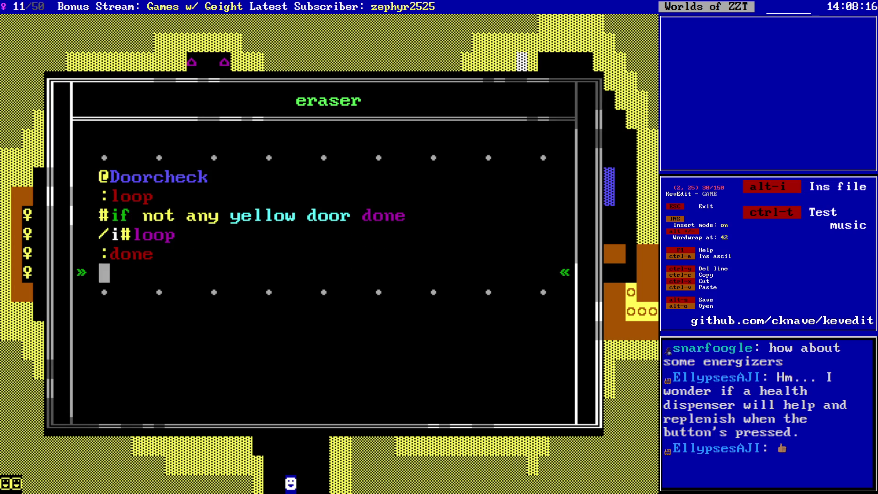
pyautogui.write('#change yellow')
pyautogui.press('BackSpace')
pyautogui.press('BackSpace')
pyautogui.press('BackSpace')
pyautogui.press('BackSpace')
pyautogui.press('BackSpace')
pyautogui.press('BackSpace')
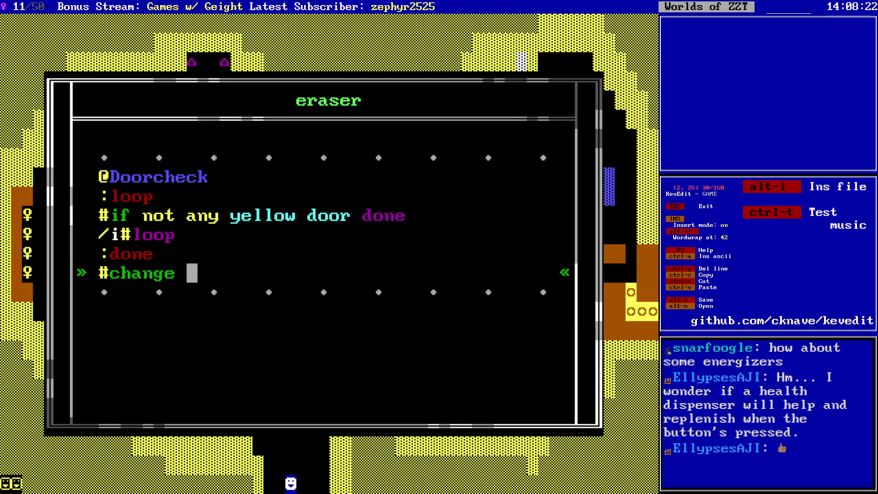
pyautogui.write('duplicator')
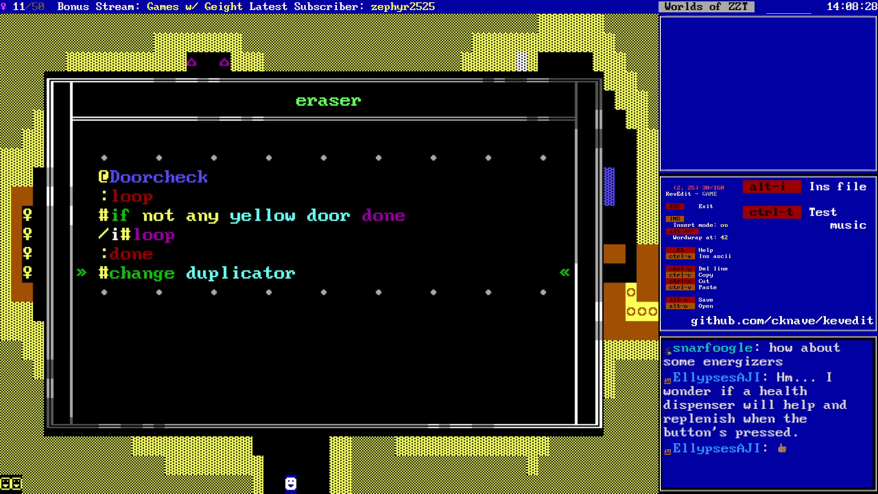
pyautogui.write(' blinkwall')
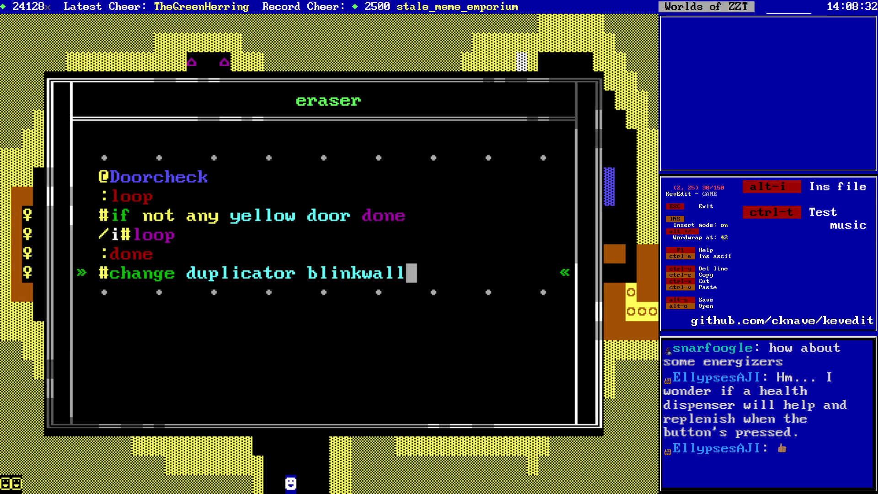
pyautogui.press('Escape')
# Move to the corridor left of the lower lake to place a yellow wall
pyautogui.press('Right')
pyautogui.press('Right')
pyautogui.press('Right')
pyautogui.press('Up')
pyautogui.press('Up')
pyautogui.press('Up')
pyautogui.press('Right')
pyautogui.press('Up')
pyautogui.press('Up')
pyautogui.press('Right')
pyautogui.press('Right')
pyautogui.press('Down')
pyautogui.press('Down')
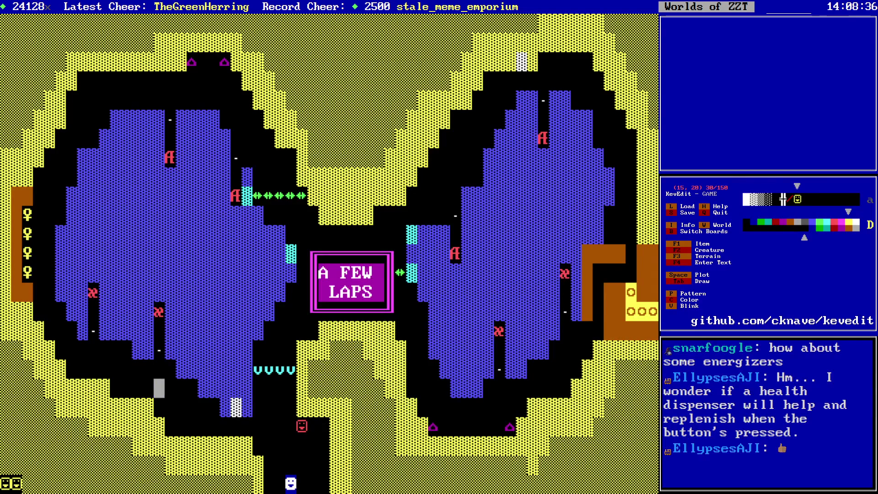
# Draw yellow line walls across the corridor
pyautogui.press('Right')
pyautogui.press('Right')
pyautogui.press('Left')
pyautogui.press('Left')
pyautogui.press('space')
pyautogui.press('Left')
pyautogui.press('space')
pyautogui.press('Right')
pyautogui.press('Right')
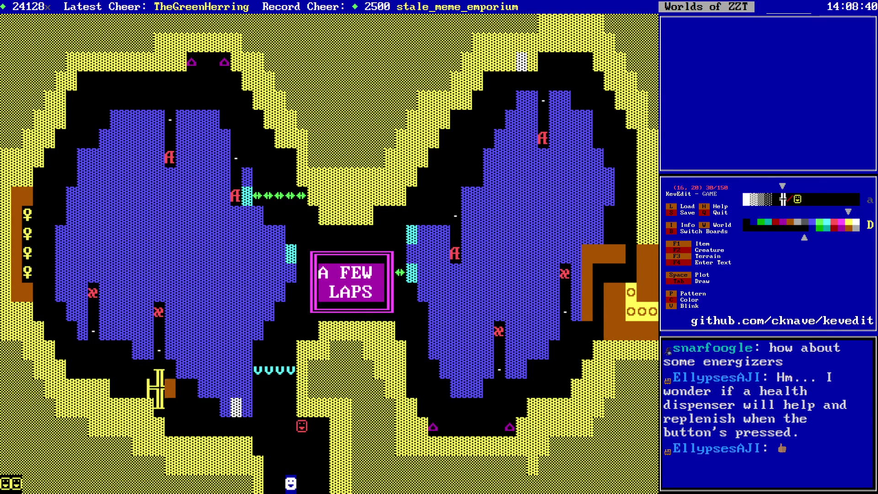
pyautogui.press('space')
pyautogui.press('Down')
# Erase the yellow line walls again, including the leftover yellow dot
pyautogui.press('Left')
pyautogui.press('Delete')
pyautogui.press('Up')
pyautogui.press('Left')
pyautogui.press('Delete')
pyautogui.press('Right')
pyautogui.press('Delete')
pyautogui.press('Up')
pyautogui.press('Right')
pyautogui.press('Down')
pyautogui.press('Delete')
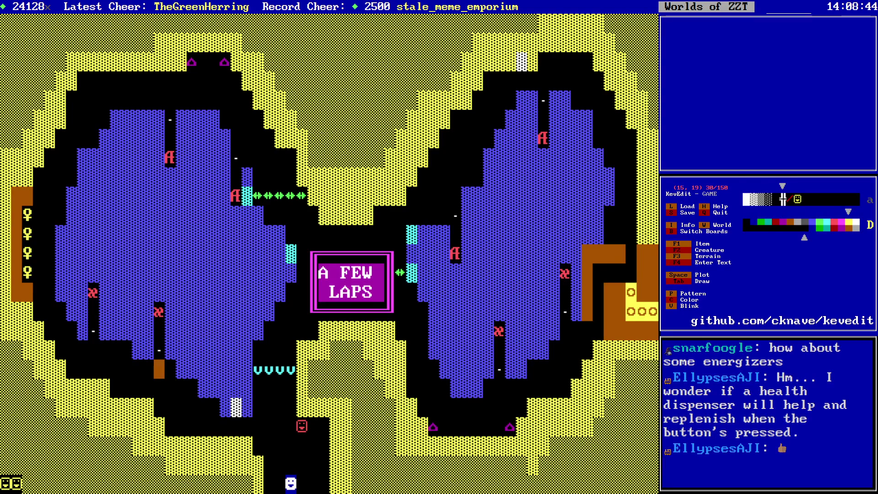
pyautogui.press('Left')
# Review the end of the Doorcheck script, then dismiss the Save World As prompt
pyautogui.hotkey('alt', 'Left')
pyautogui.hotkey('alt', 'Down')
pyautogui.press('Left')
pyautogui.press('Left')
pyautogui.press('Left')
pyautogui.press('Return')
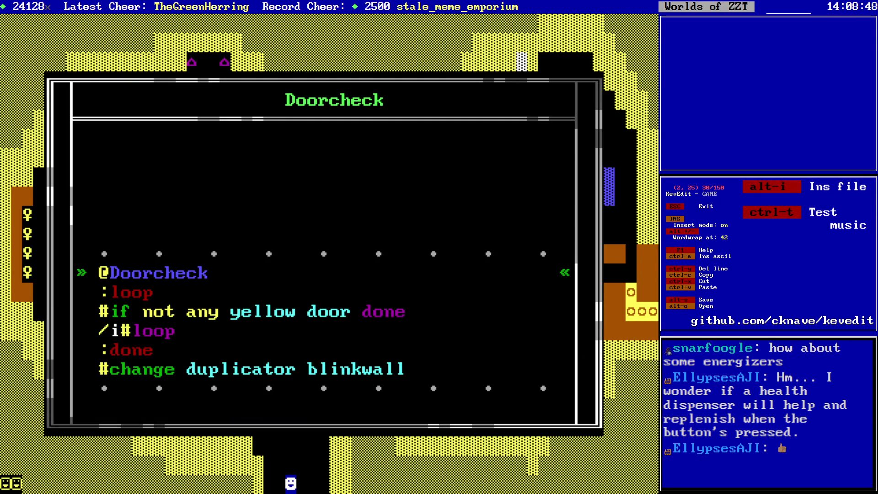
pyautogui.press('Down')
pyautogui.press('Down')
pyautogui.press('Down')
pyautogui.press('Escape')
pyautogui.press('Escape')
pyautogui.press('Right')
pyautogui.press('Right')
pyautogui.press('s')
pyautogui.press('Return')
# Settle on a spot in the bottom corridor and bring up the colour chooser
pyautogui.hotkey('alt', 'Right')
pyautogui.hotkey('alt', 'Right')
pyautogui.hotkey('alt', 'Right')
pyautogui.press('Up')
pyautogui.press('Up')
pyautogui.press('Up')
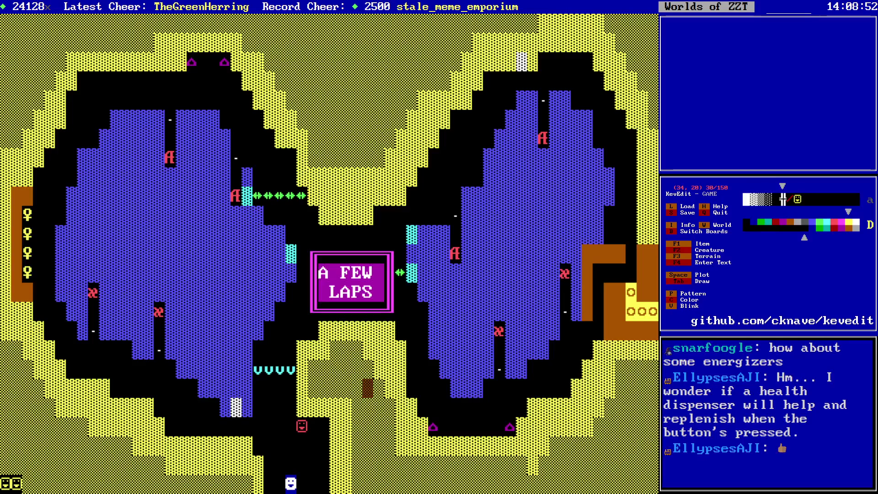
pyautogui.press('Down')
pyautogui.press('Down')
pyautogui.press('Down')
pyautogui.press('Left')
pyautogui.press('Left')
pyautogui.press('Up')
pyautogui.press('Left')
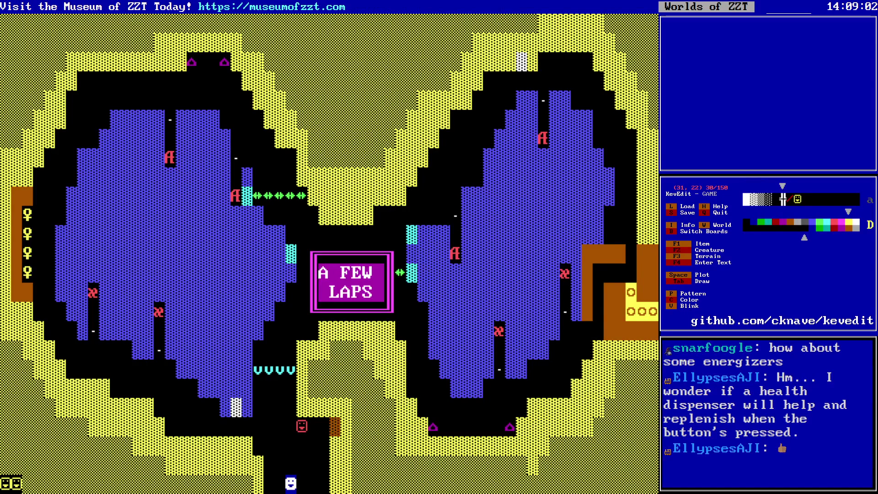
pyautogui.press('Right')
pyautogui.press('Right')
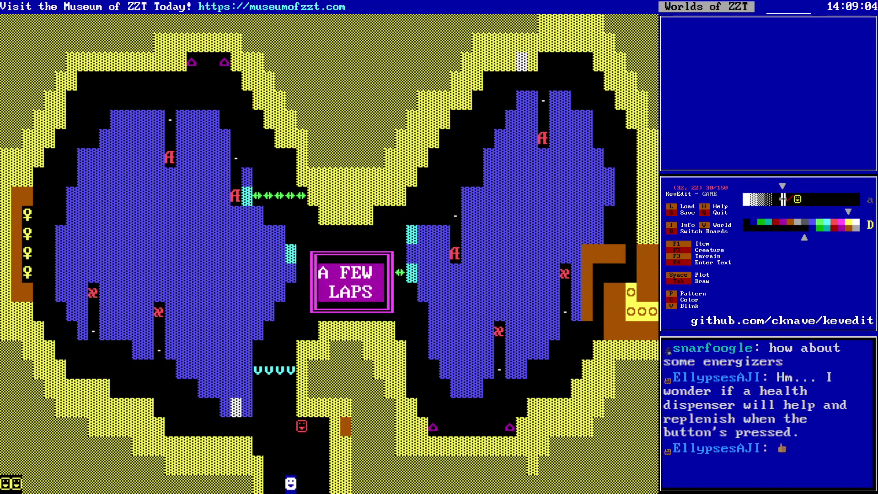
pyautogui.press('Left')
pyautogui.press('Left')
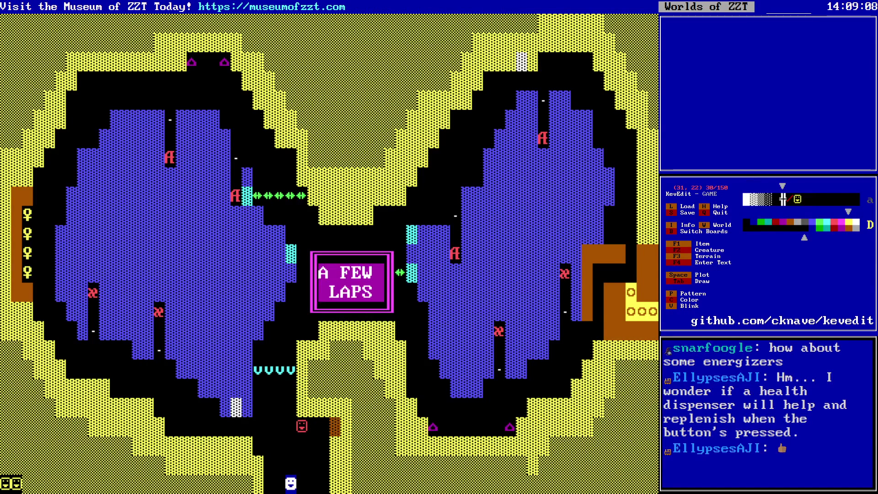
pyautogui.press('c')
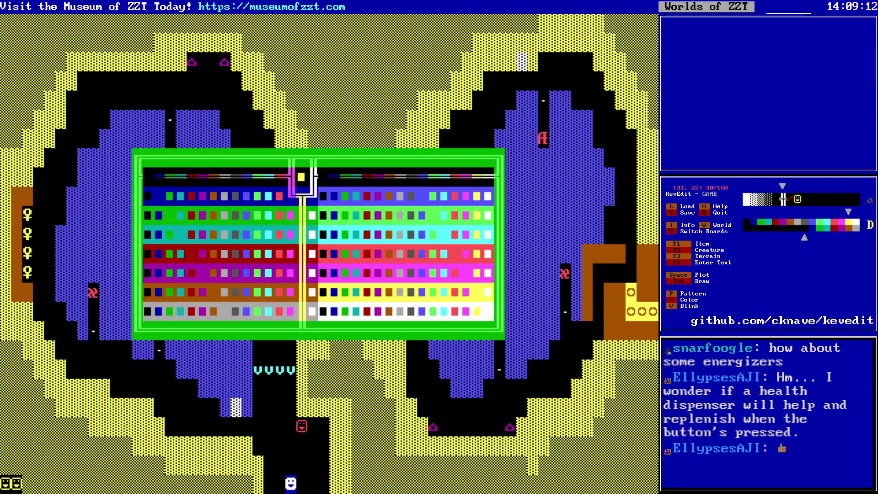
# Place a yellow solid-block object right of the red face, leaving its program empty
pyautogui.press('Return')
pyautogui.press('F3')
pyautogui.press('o')
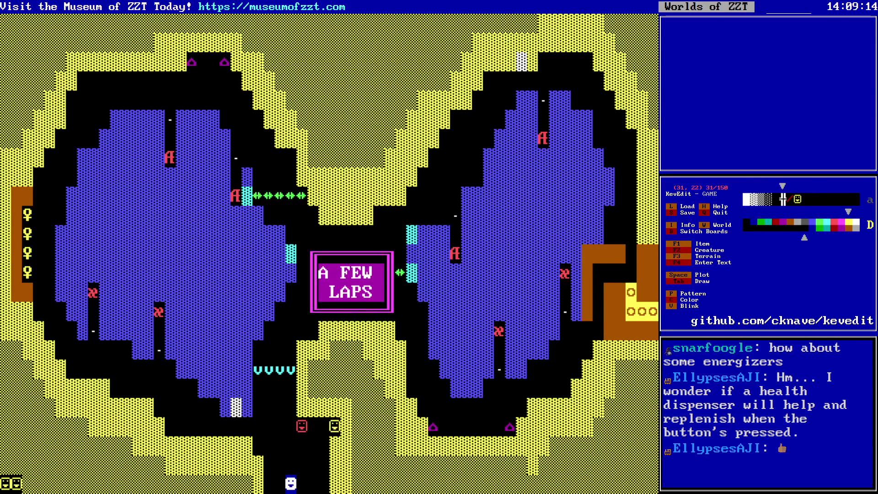
pyautogui.press('Right')
pyautogui.press('Right')
pyautogui.press('Right')
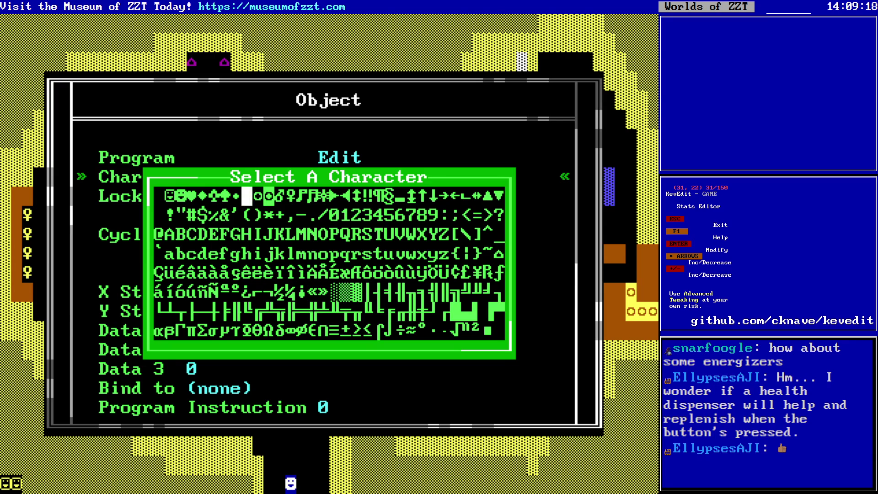
pyautogui.press('Return')
pyautogui.press('Up')
pyautogui.press('Return')
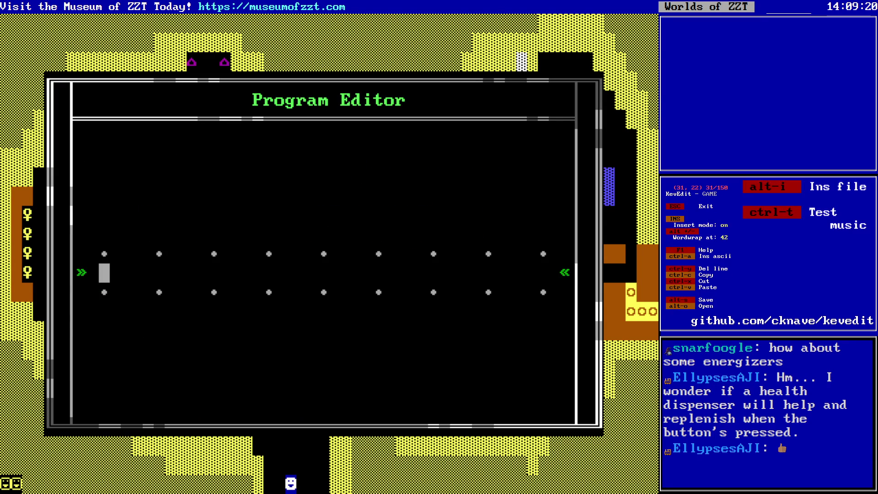
pyautogui.press('Escape')
pyautogui.press('Escape')
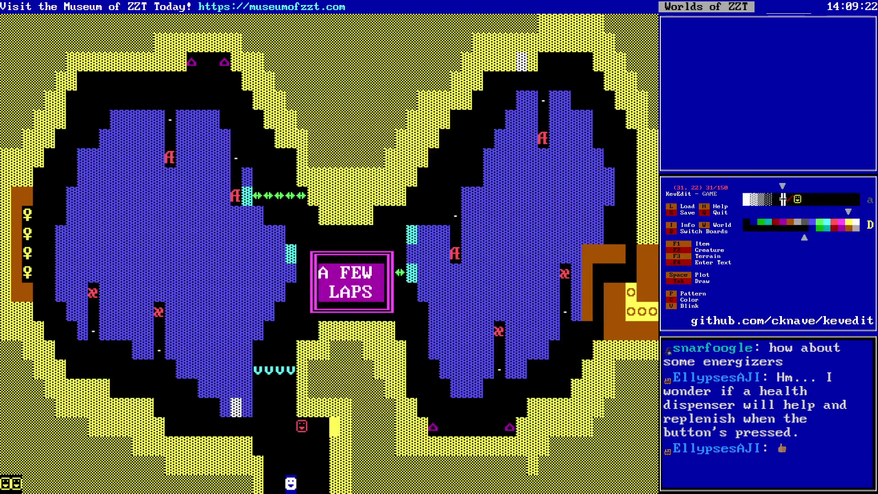
pyautogui.press('Return')
pyautogui.write('S')
pyautogui.press('BackSpace')
pyautogui.write('@Strange')
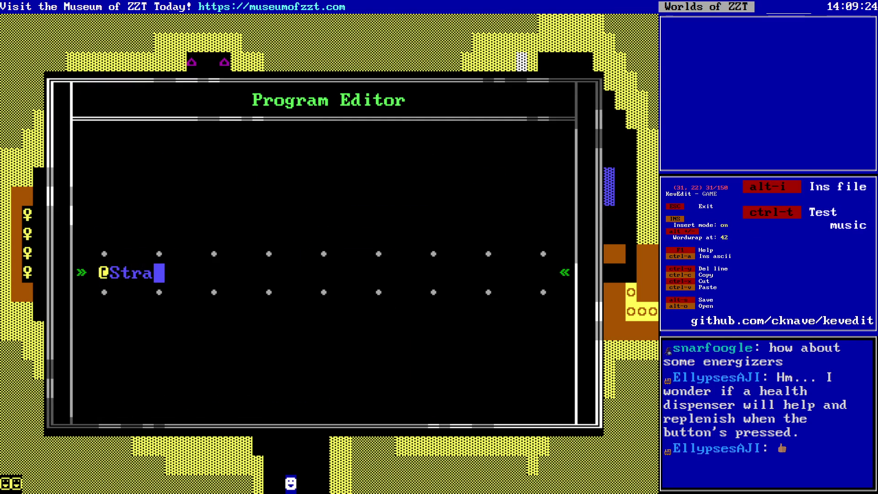
pyautogui.press('Return')
pyautogui.write('#end')
pyautogui.press('Return')
pyautogui.write(':touch')
pyautogui.press('Return')
pyautogui.write('Something strange is on the wa')
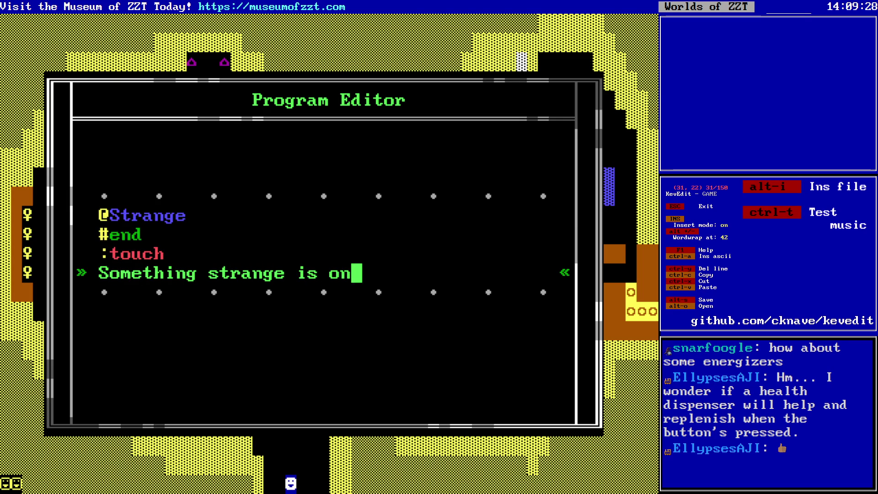
pyautogui.write('ll.')
pyautogui.press('Return')
pyautogui.write('#end')
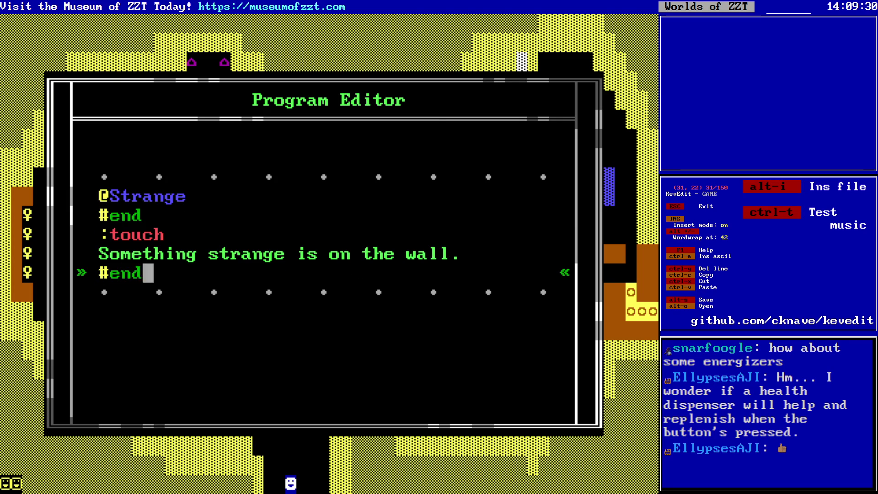
pyautogui.press('Escape')
# In Doorcheck's program, start a new line after #change duplicator blinkwall
pyautogui.press('Return')
pyautogui.press('Down')
pyautogui.press('Down')
pyautogui.press('Down')
pyautogui.press('End')
pyautogui.press('Return')
# End Doorcheck's script with the line '#strange:tunnel'
pyautogui.write('#strange')
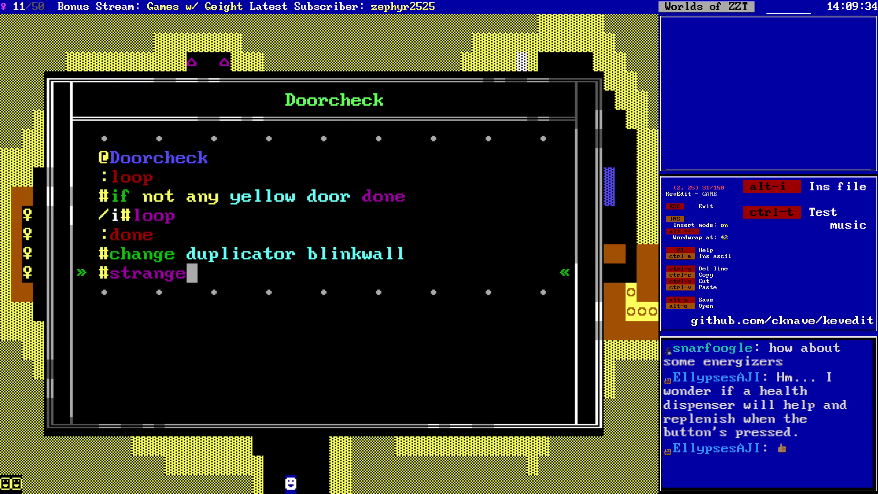
pyautogui.press('BackSpace')
pyautogui.write(':touch')
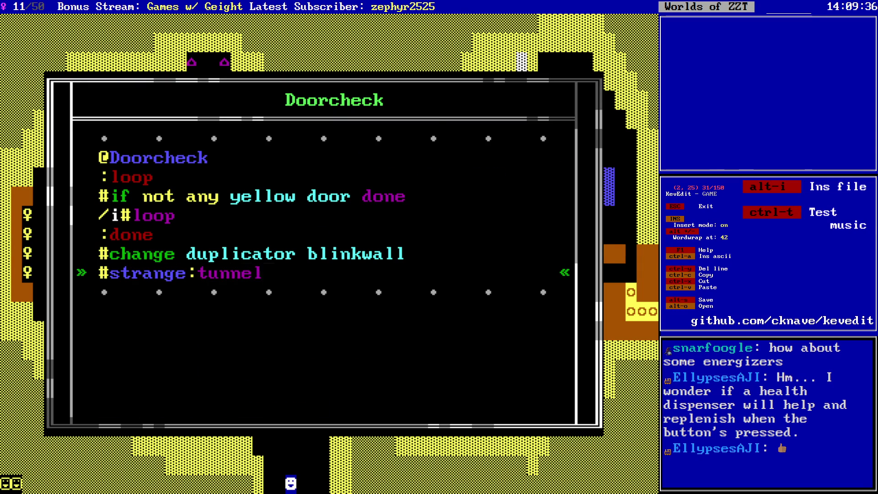
pyautogui.press('Escape')
# Go to the Strange object and add a blank line after its final #end
pyautogui.hotkey('alt', 'Right')
pyautogui.hotkey('alt', 'Right')
pyautogui.hotkey('alt', 'Right')
pyautogui.press('Up')
pyautogui.press('Up')
pyautogui.press('Up')
pyautogui.press('Down')
pyautogui.press('Down')
pyautogui.press('Left')
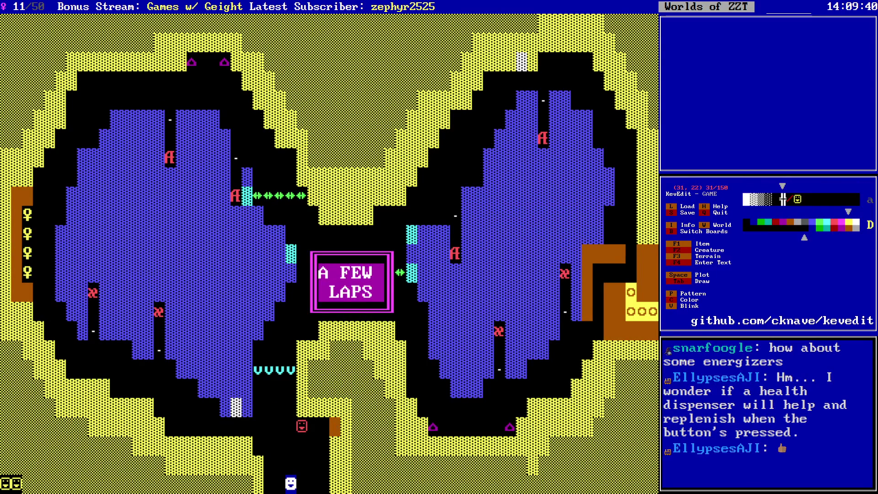
pyautogui.press('Left')
pyautogui.press('Left')
pyautogui.press('Left')
pyautogui.press('Return')
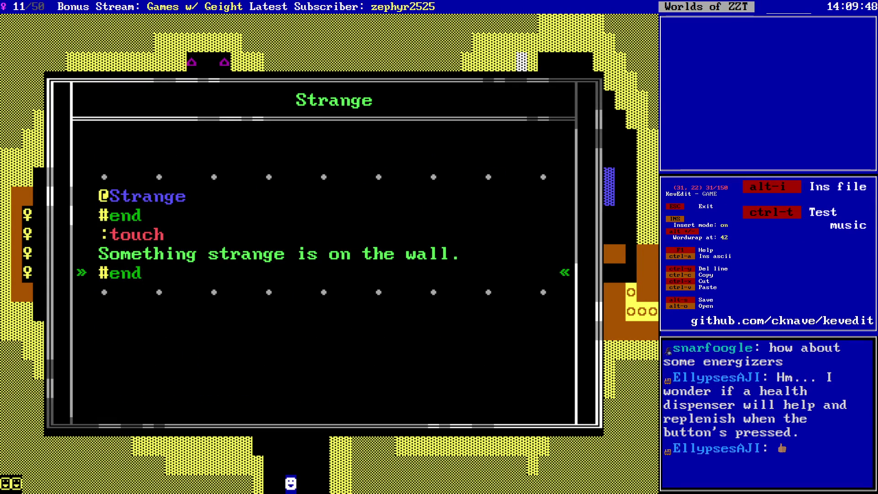
pyautogui.press('Return')
pyautogui.press('Escape')
pyautogui.press('Escape')
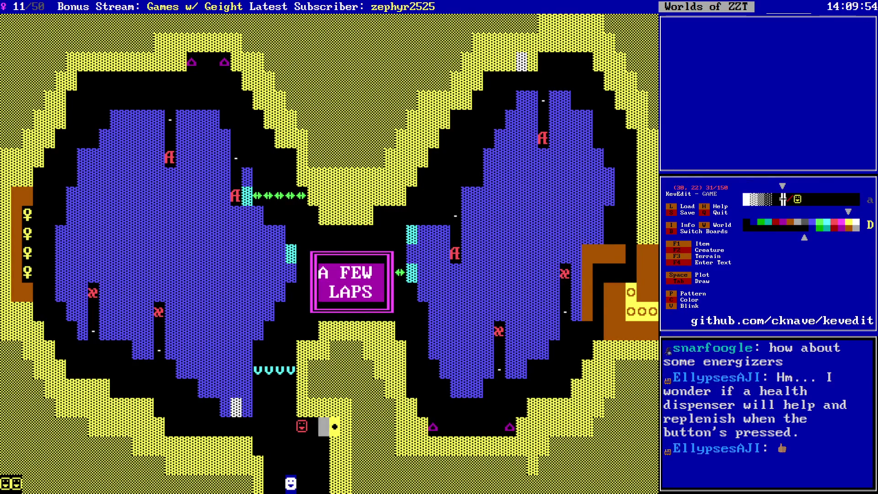
# Write Strange's :tunnel lines: #put e empty, /e, and north/south yellow boulder puts
pyautogui.press('Return')
pyautogui.press('Down')
pyautogui.press('Down')
pyautogui.press('Down')
pyautogui.press('Down')
pyautogui.write('/e/')
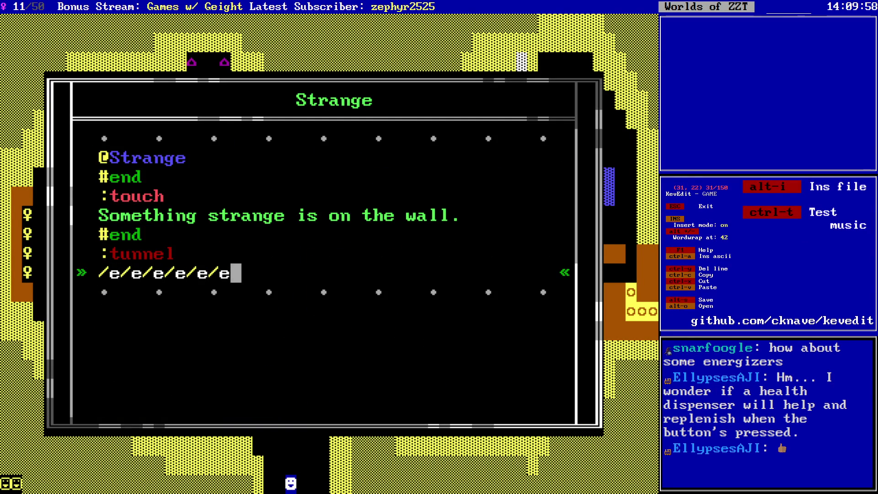
pyautogui.write('e')
pyautogui.press('Up')
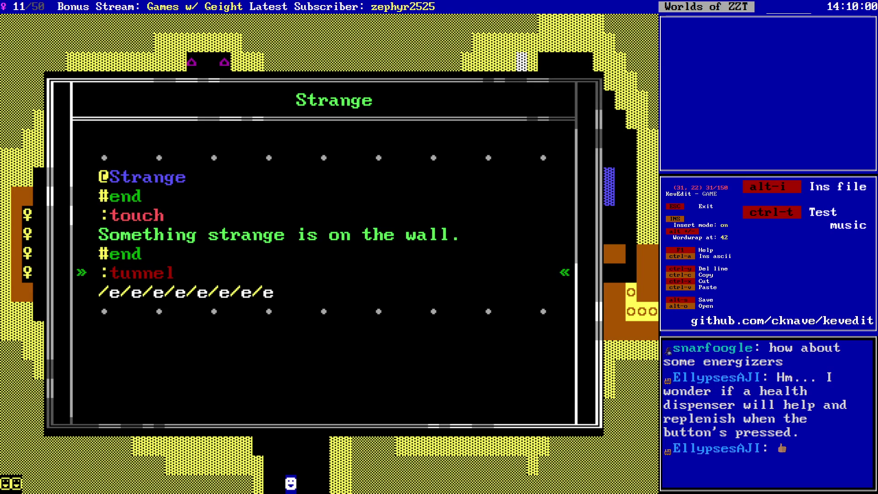
pyautogui.press('Down')
pyautogui.press('Return')
pyautogui.press('Up')
pyautogui.press('End')
pyautogui.press('Return')
pyautogui.write('#')
pyautogui.press('BackSpace')
pyautogui.press('BackSpace')
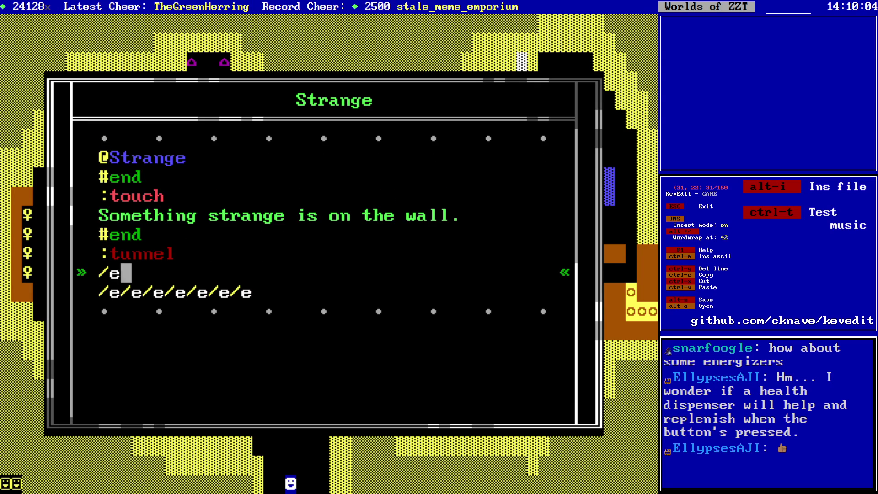
pyautogui.press('Up')
pyautogui.press('End')
pyautogui.press('Return')
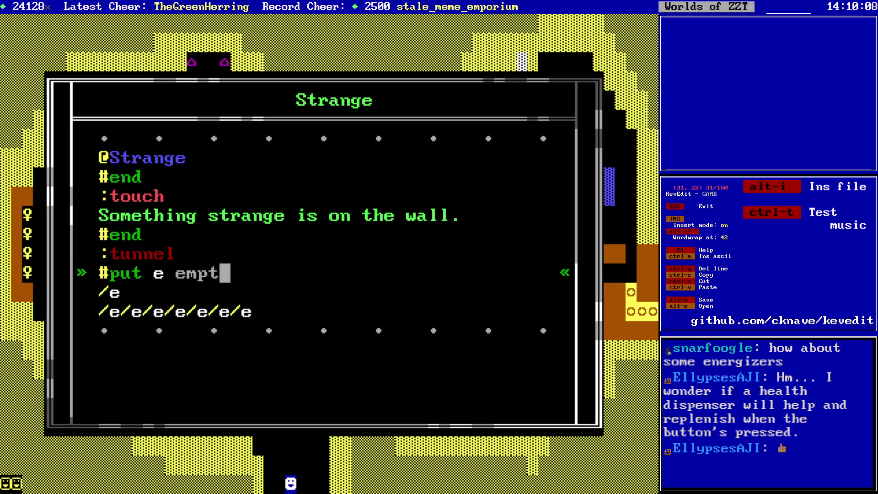
pyautogui.press('Down')
pyautogui.press('Return')
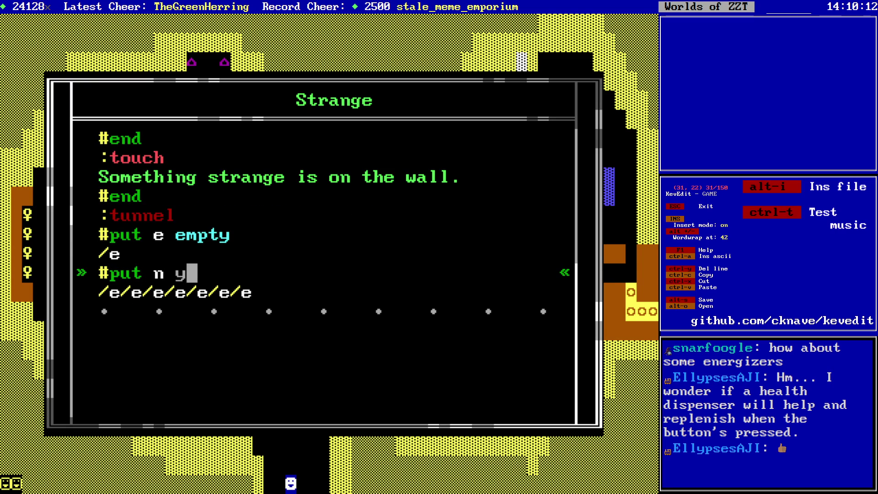
pyautogui.write('er')
pyautogui.press('Return')
pyautogui.write('#put s yellow boulder')
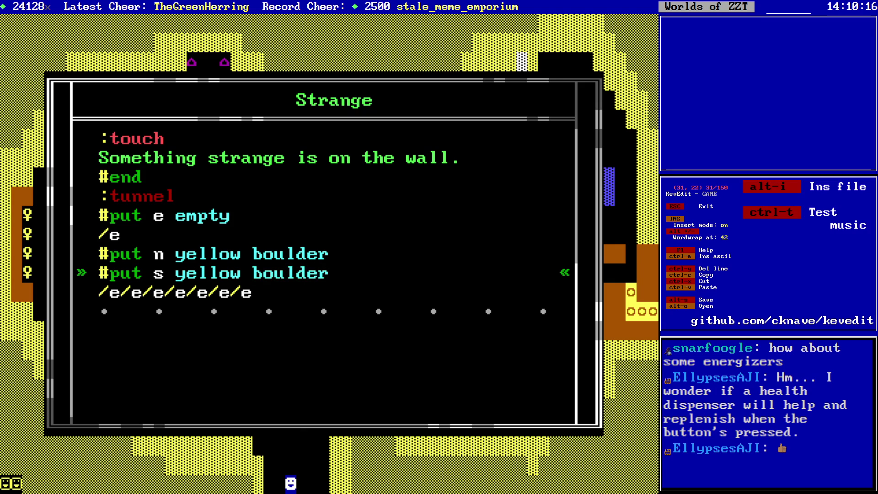
pyautogui.press('Return')
pyautogui.press('Up')
pyautogui.press('Up')
pyautogui.press('Up')
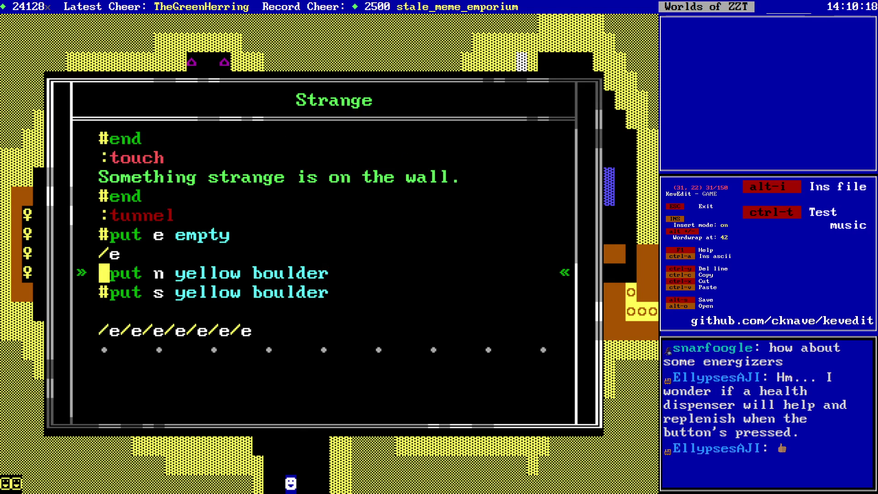
# Paste several copies of the four tunnelling lines and delete the long /e/e line
pyautogui.hotkey('shift', 'Down')
pyautogui.hotkey('shift', 'Down')
pyautogui.hotkey('shift', 'End')
pyautogui.hotkey('ctrl', 'c')
pyautogui.press('Down')
pyautogui.press('Down')
pyautogui.hotkey('ctrl', 'y')
pyautogui.hotkey('ctrl', 'v')
pyautogui.press('Down')
pyautogui.press('Down')
pyautogui.press('Down')
pyautogui.press('End')
pyautogui.press('Return')
pyautogui.press('BackSpace')
pyautogui.press('Return')
pyautogui.press('BackSpace')
pyautogui.press('Return')
pyautogui.press('BackSpace')
pyautogui.press('Return')
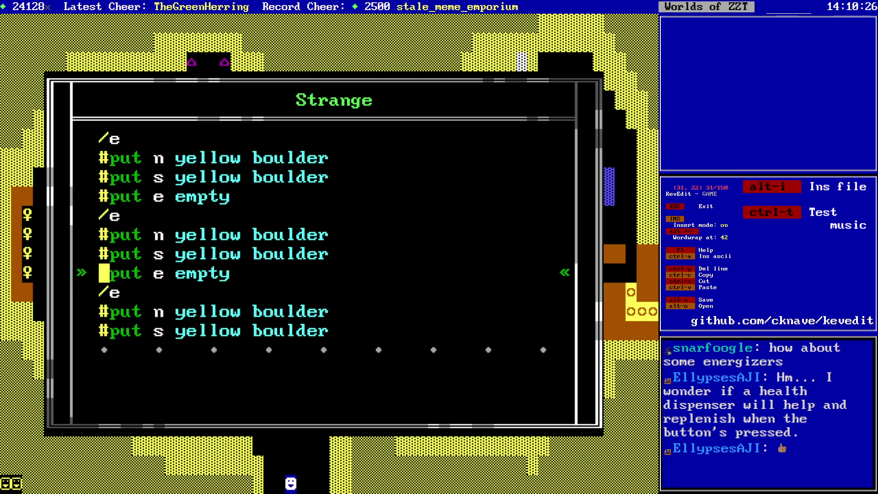
pyautogui.hotkey('ctrl', 'v')
pyautogui.press('Escape')
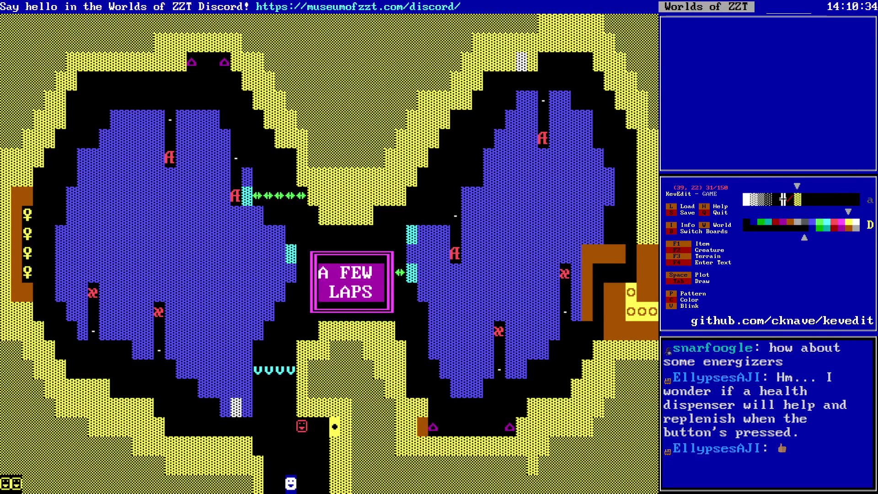
# End Strange's tunnel routine with #die, then launch the world in ZZT
pyautogui.press('Down')
pyautogui.press('Down')
pyautogui.press('Down')
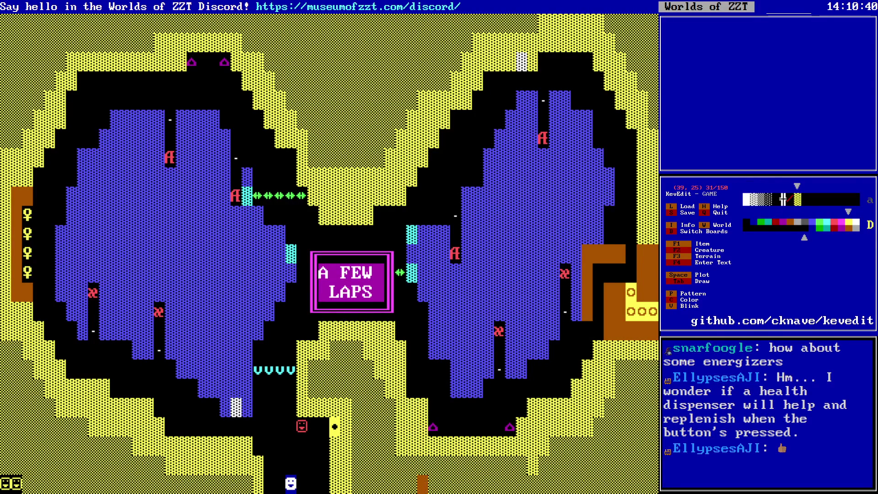
pyautogui.press('Return')
pyautogui.press('Down')
pyautogui.press('Down')
pyautogui.press('Down')
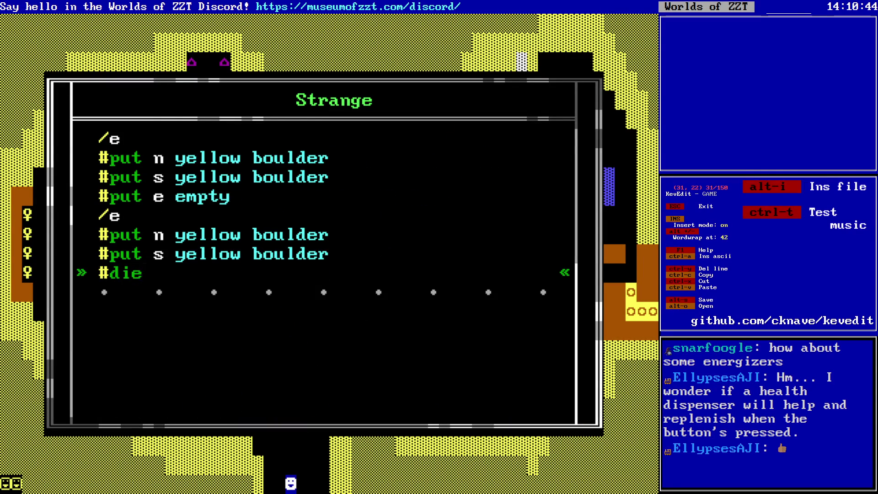
pyautogui.press('Up')
pyautogui.press('Up')
pyautogui.press('Up')
pyautogui.press('Escape')
pyautogui.press('Escape')
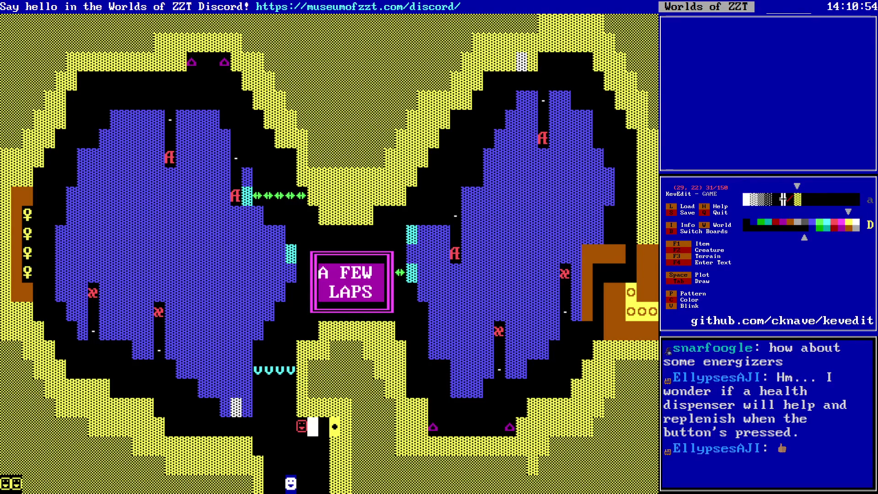
pyautogui.hotkey('alt', 't')
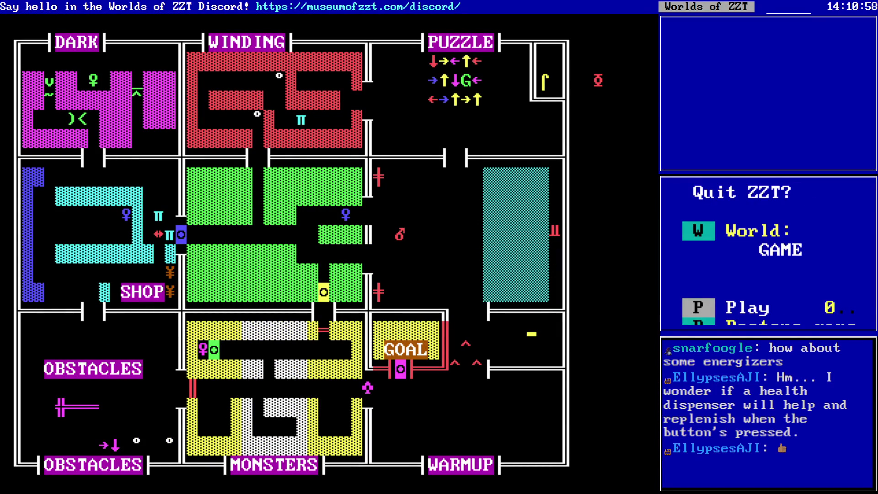
# Decline quitting, load the GAME world, and start playing the A FEW LAPS board
pyautogui.press('n')
pyautogui.press('w')
pyautogui.press('Down')
pyautogui.press('Down')
pyautogui.press('Return')
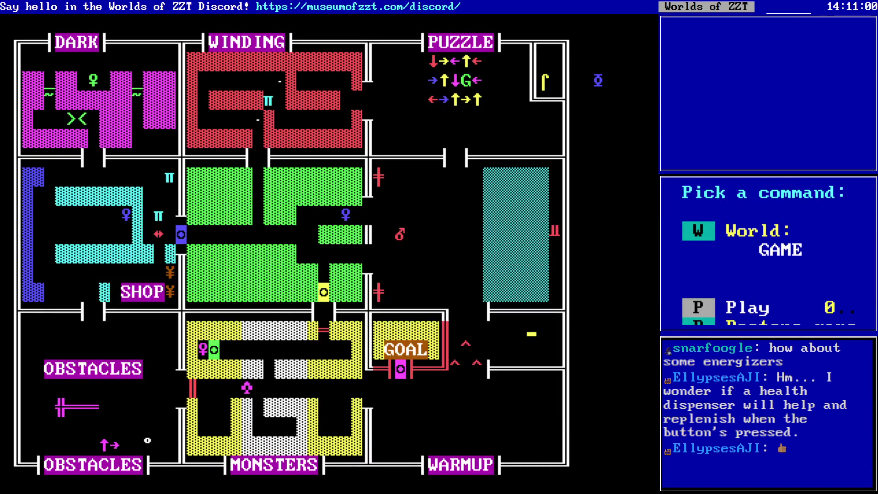
pyautogui.press('p')
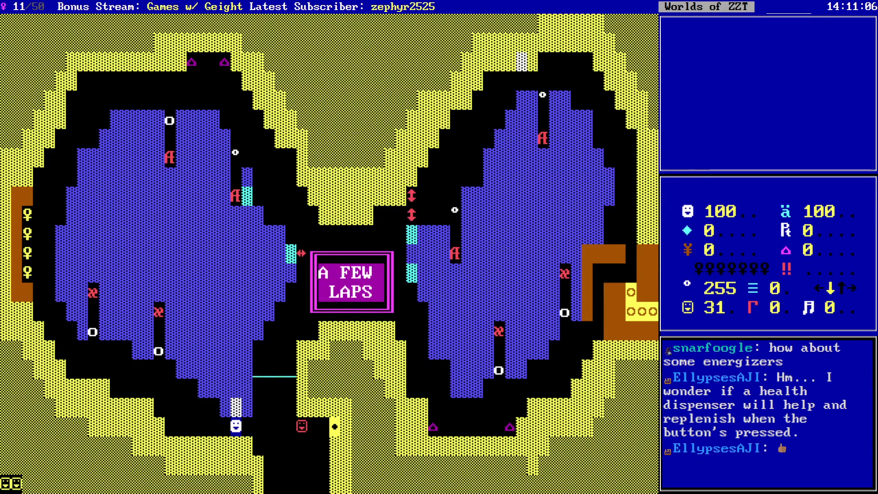
# Walk the player left to the left lake loop and around it beside the keys
pyautogui.press('Left')
pyautogui.press('Left')
pyautogui.press('Left')
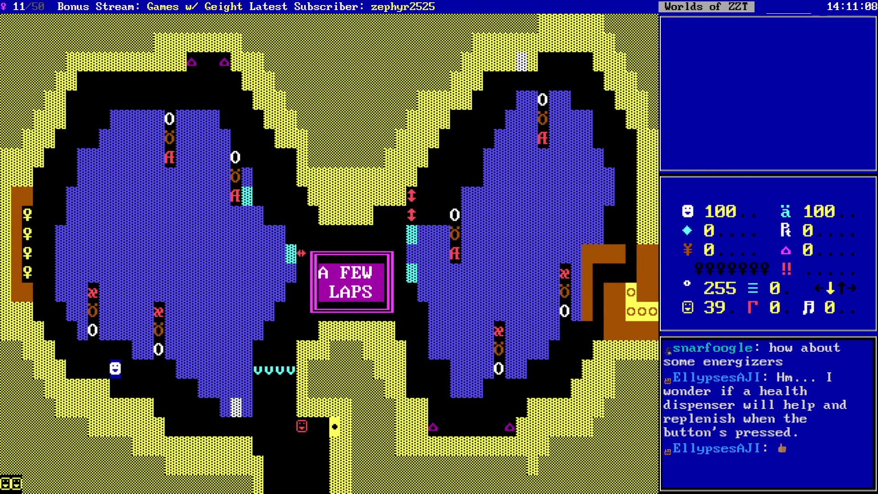
pyautogui.press('Left')
pyautogui.press('Left')
pyautogui.press('Left')
pyautogui.press('Left')
pyautogui.press('Up')
pyautogui.press('Up')
pyautogui.press('Up')
pyautogui.press('Left')
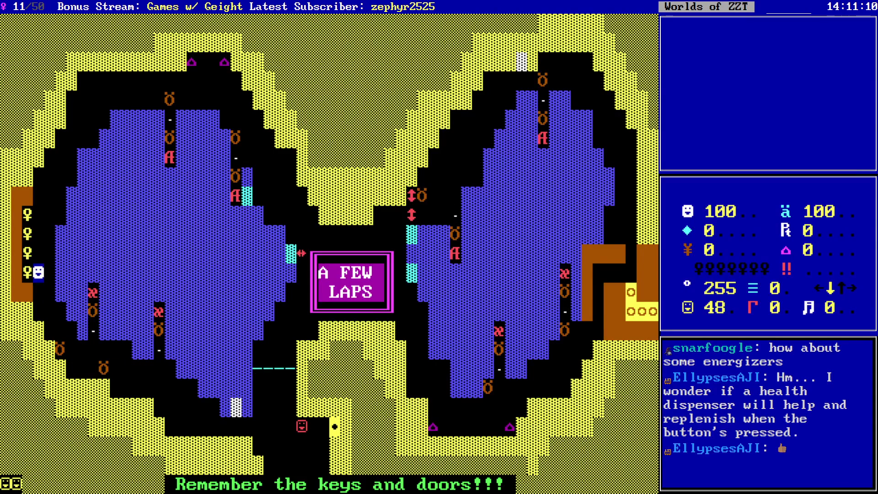
pyautogui.press('Up')
pyautogui.press('Right')
pyautogui.press('Up')
# Walk the player up the left corridor and right along the top of the loop
pyautogui.press('Up')
pyautogui.press('Up')
pyautogui.press('Down')
pyautogui.press('Down')
pyautogui.press('Down')
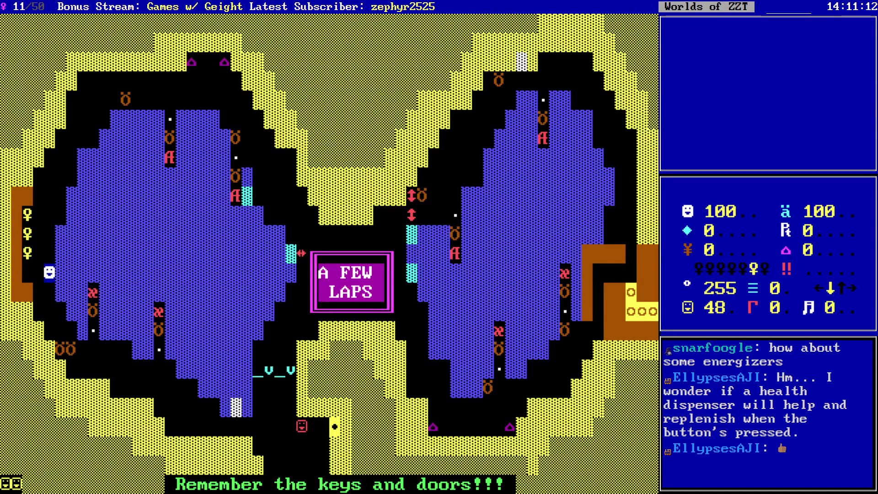
pyautogui.press('Right')
pyautogui.press('Right')
pyautogui.press('Up')
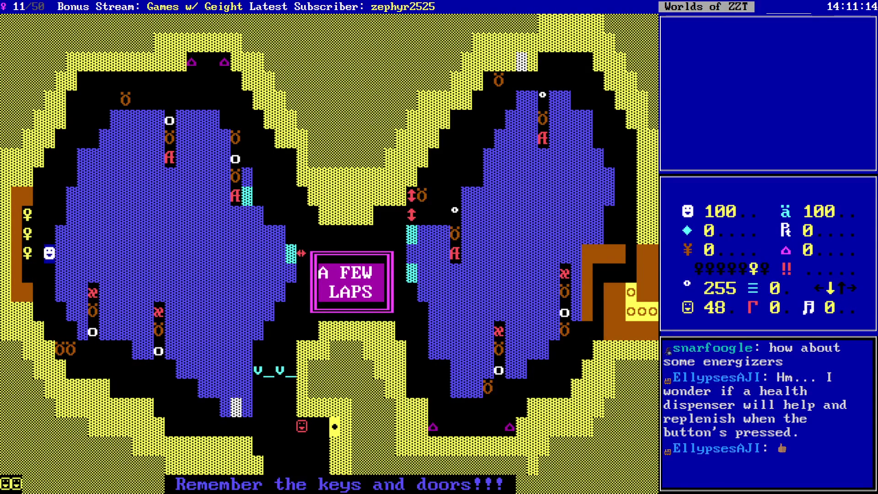
pyautogui.press('Up')
pyautogui.press('Up')
pyautogui.press('Up')
pyautogui.press('Right')
pyautogui.press('Up')
pyautogui.press('Right')
pyautogui.press('Up')
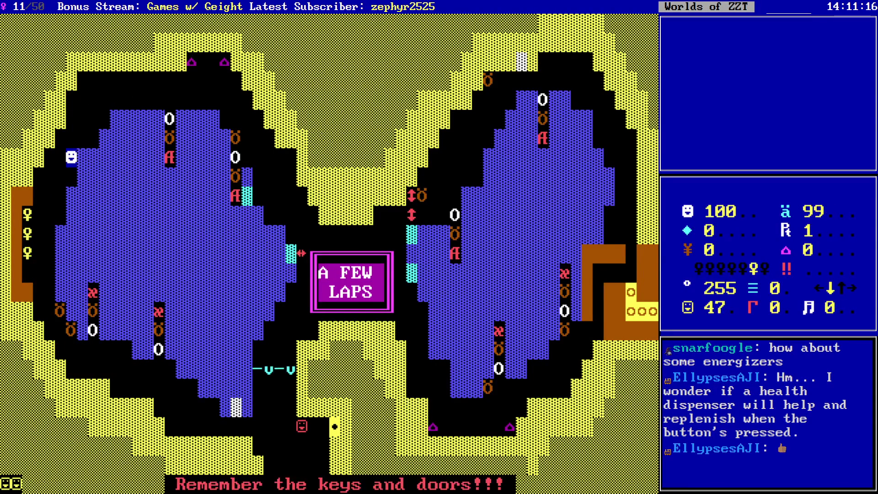
pyautogui.press('Up')
pyautogui.press('Up')
pyautogui.press('Up')
pyautogui.press('Right')
pyautogui.press('Right')
pyautogui.press('Right')
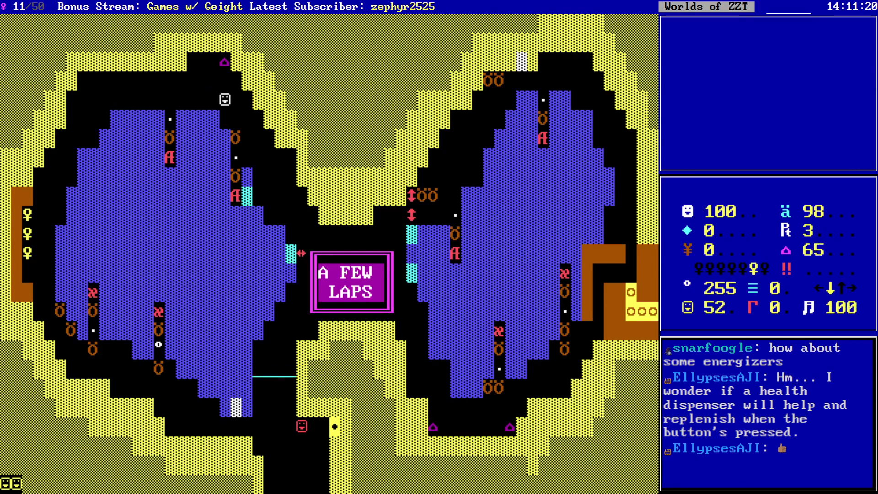
# Walk the player down the right lake's corridor and right along the bottom corridor
pyautogui.press('Down')
pyautogui.press('Down')
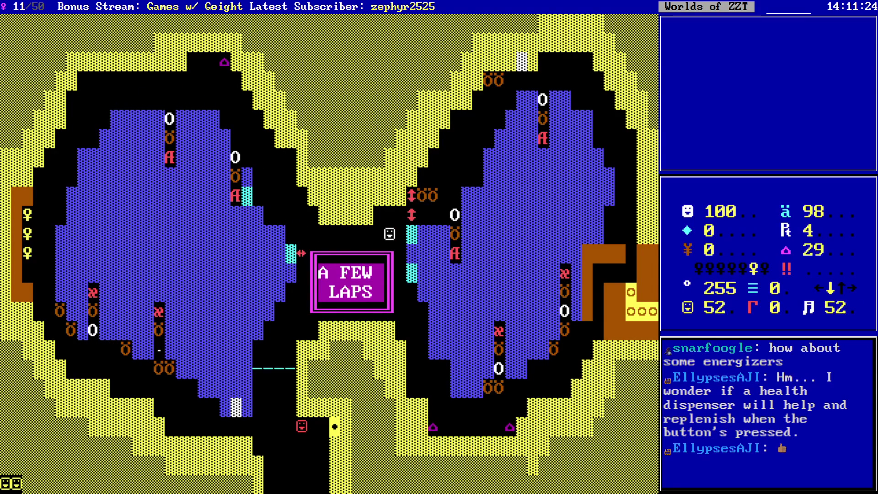
pyautogui.press('Down')
pyautogui.press('Down')
pyautogui.press('Down')
pyautogui.press('Down')
pyautogui.press('Down')
pyautogui.press('Right')
pyautogui.press('Right')
pyautogui.press('Down')
pyautogui.press('Down')
pyautogui.press('Down')
pyautogui.press('Right')
pyautogui.press('Down')
pyautogui.press('Right')
pyautogui.press('Right')
pyautogui.press('Right')
pyautogui.press('Right')
pyautogui.press('Right')
pyautogui.press('Up')
# Pass through the right-side yellow door, then go up the right corridor and along the top
pyautogui.press('Right')
pyautogui.press('Right')
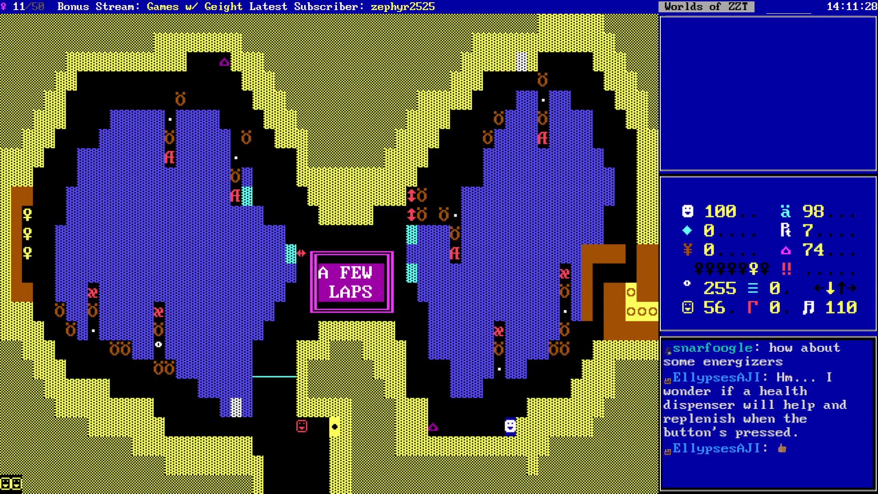
pyautogui.press('Up')
pyautogui.press('Right')
pyautogui.press('Up')
pyautogui.press('Right')
pyautogui.press('Up')
pyautogui.press('Up')
pyautogui.press('Right')
pyautogui.press('Right')
pyautogui.press('Right')
pyautogui.press('Down')
pyautogui.press('Up')
pyautogui.press('Up')
pyautogui.press('Up')
pyautogui.press('Up')
pyautogui.press('Up')
pyautogui.press('Up')
pyautogui.press('Left')
pyautogui.press('Left')
pyautogui.press('Up')
pyautogui.press('Up')
pyautogui.press('Left')
pyautogui.press('Up')
pyautogui.press('Up')
pyautogui.press('Left')
pyautogui.press('Left')
pyautogui.press('Left')
pyautogui.press('Left')
pyautogui.press('Left')
pyautogui.press('Left')
pyautogui.press('Left')
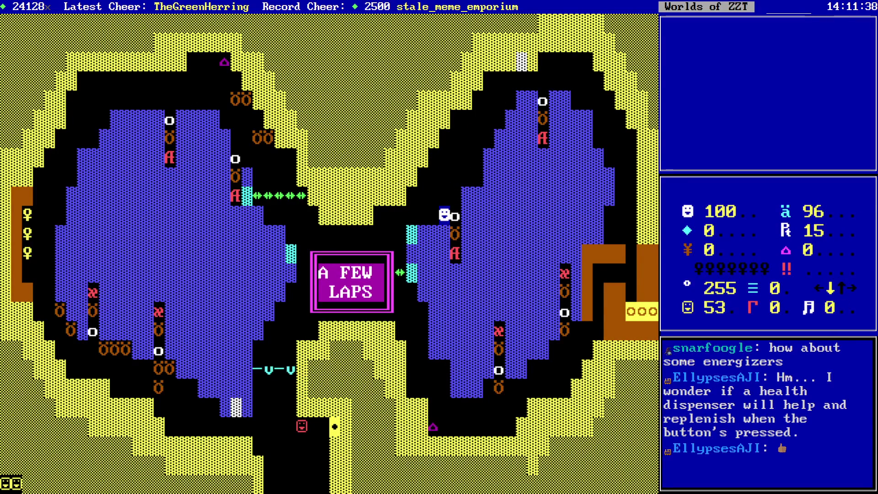
# Walk the player left through the middle passage and down along the bottom corridor
pyautogui.press('Left')
pyautogui.press('Left')
pyautogui.press('Left')
pyautogui.press('Down')
pyautogui.press('Down')
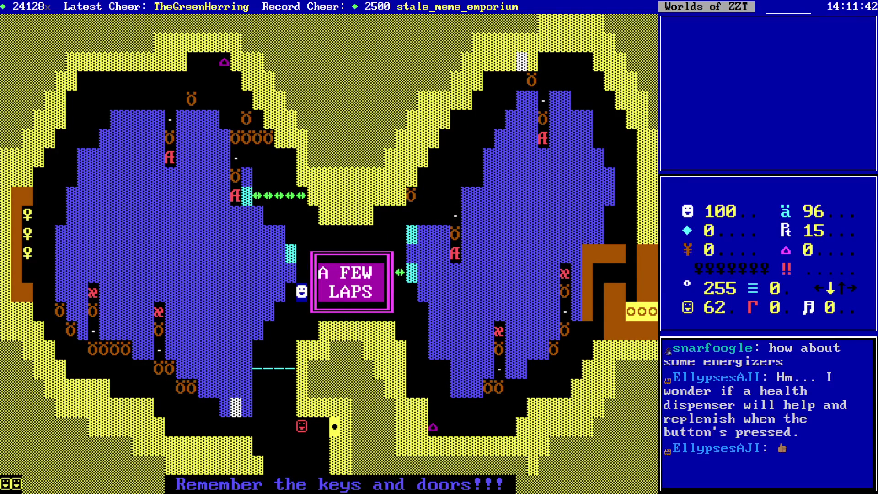
pyautogui.press('Down')
pyautogui.press('Down')
pyautogui.press('Left')
pyautogui.press('Left')
pyautogui.press('Left')
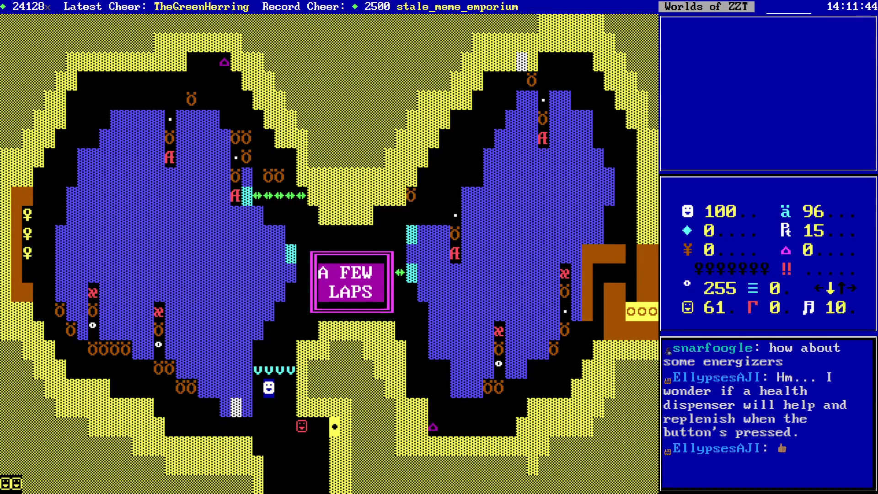
pyautogui.press('Left')
pyautogui.press('Left')
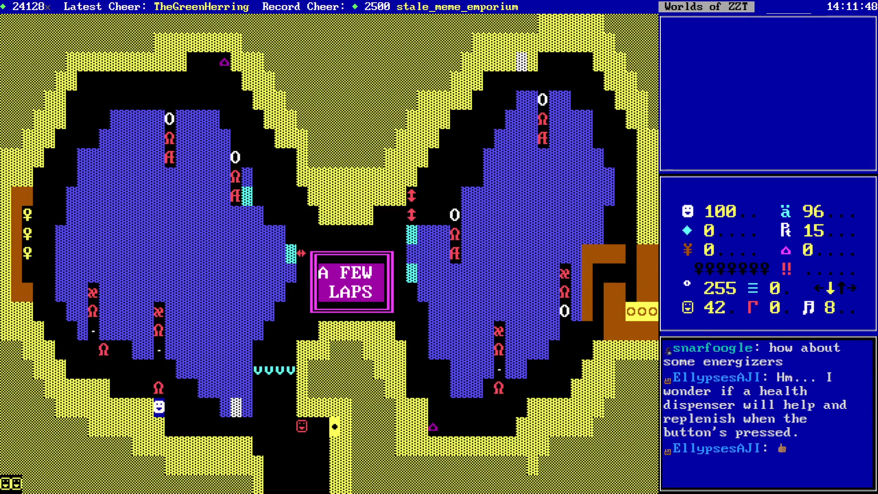
# Walk the player up-left past the lions and grab the yellow key in the left corridor
pyautogui.press('Up')
pyautogui.press('Left')
pyautogui.press('Left')
pyautogui.press('Left')
pyautogui.press('Up')
pyautogui.press('Up')
pyautogui.press('Left')
pyautogui.press('Left')
pyautogui.press('Left')
pyautogui.press('Left')
pyautogui.press('Up')
pyautogui.press('Left')
pyautogui.press('Up')
pyautogui.press('Up')
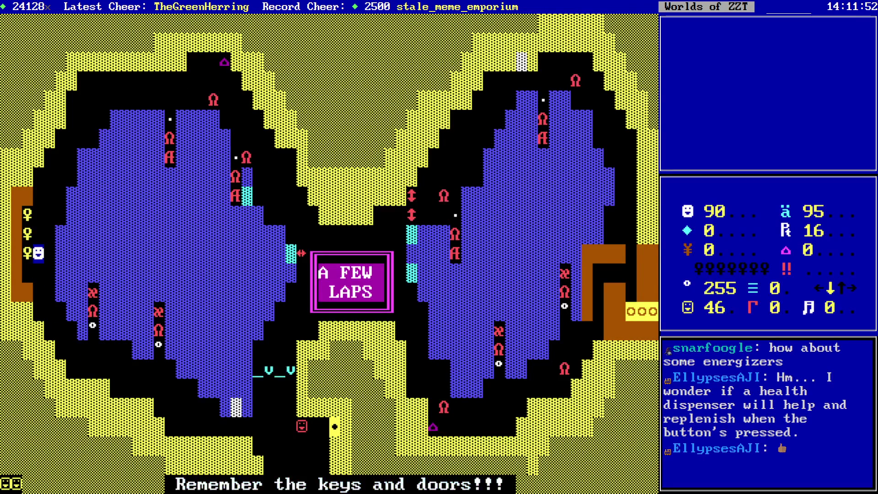
pyautogui.press('Left')
pyautogui.press('Right')
pyautogui.press('Up')
pyautogui.press('Up')
pyautogui.press('Right')
pyautogui.press('Up')
pyautogui.press('Up')
pyautogui.press('Up')
pyautogui.press('Right')
# Head right along the top corridor while shooting at the creatures
pyautogui.press('Up')
pyautogui.press('Right')
pyautogui.press('Up')
pyautogui.press('Right')
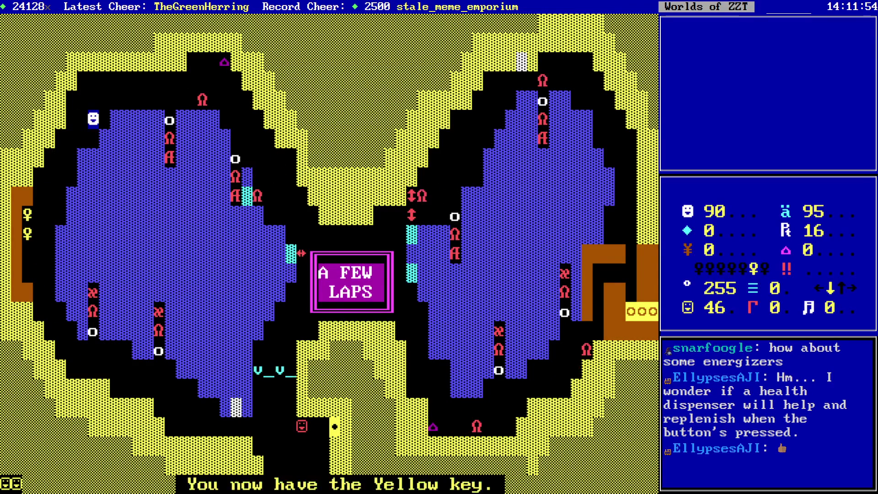
pyautogui.press('Up')
pyautogui.press('Right')
pyautogui.press('Right')
pyautogui.hotkey('shift', 'Right')
pyautogui.press('Right')
pyautogui.press('Up')
pyautogui.hotkey('shift', 'Right')
pyautogui.press('Right')
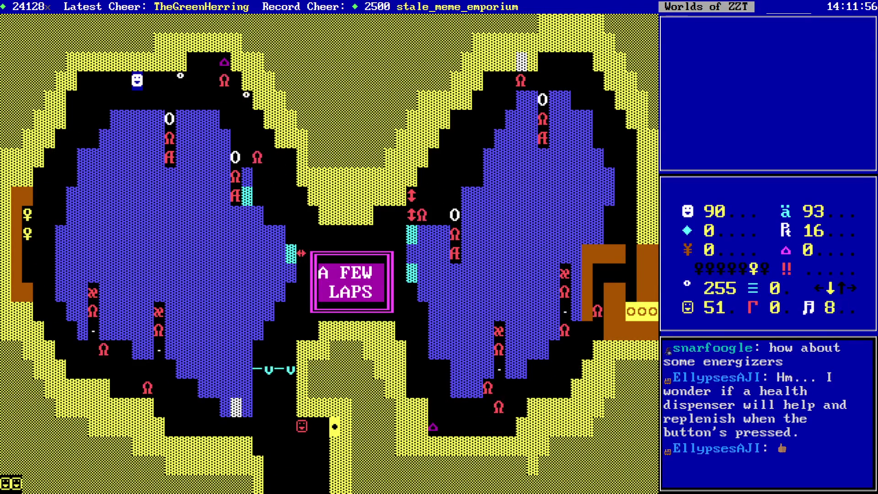
pyautogui.press('Right')
pyautogui.press('Right')
pyautogui.press('Right')
pyautogui.hotkey('shift', 'Right')
# Move down and right through the middle corridor toward the centre
pyautogui.press('Right')
pyautogui.press('Right')
pyautogui.press('Right')
pyautogui.press('Right')
pyautogui.press('Up')
pyautogui.press('Right')
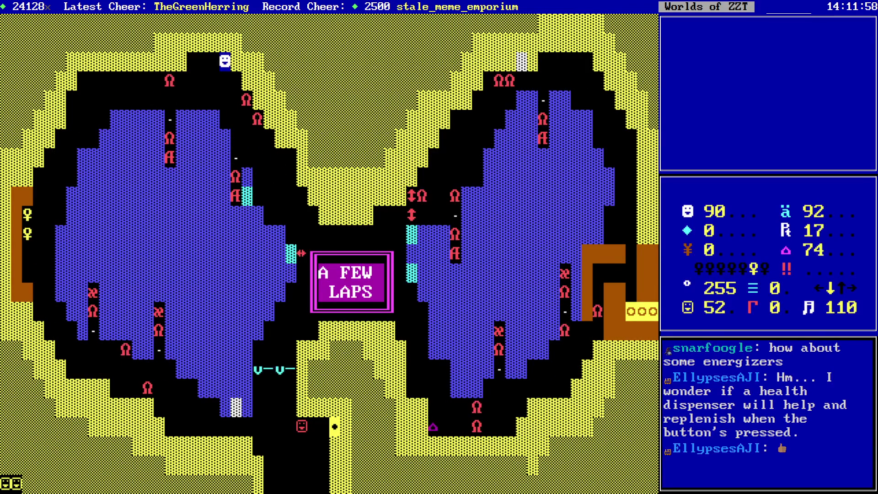
pyautogui.press('Down')
pyautogui.press('Right')
pyautogui.press('Down')
pyautogui.press('Right')
pyautogui.press('Down')
pyautogui.press('Down')
pyautogui.press('Right')
pyautogui.press('Down')
pyautogui.press('Right')
pyautogui.press('Down')
pyautogui.press('Right')
pyautogui.press('Down')
pyautogui.press('Right')
pyautogui.press('Down')
pyautogui.press('Right')
pyautogui.press('Down')
pyautogui.press('Right')
pyautogui.press('Right')
pyautogui.press('Right')
pyautogui.press('Right')
pyautogui.press('Right')
pyautogui.press('Right')
pyautogui.press('Right')
pyautogui.press('Right')
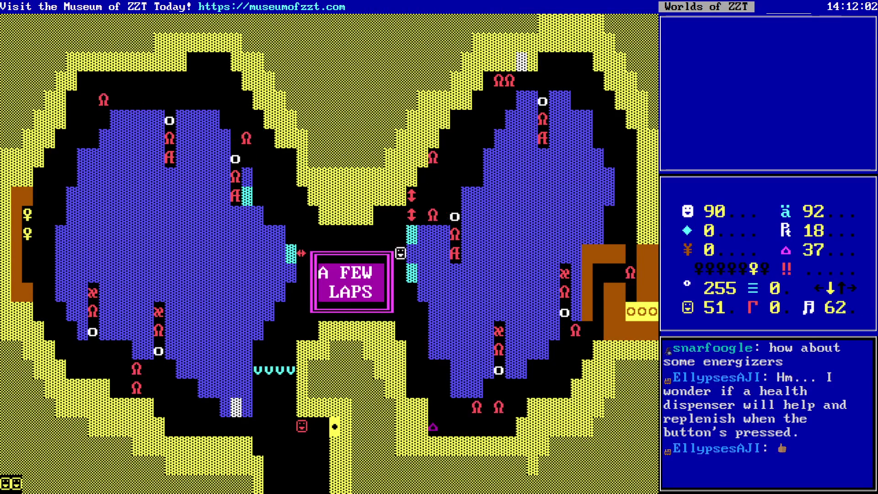
pyautogui.press('Down')
pyautogui.press('Down')
pyautogui.press('Down')
pyautogui.press('Down')
pyautogui.press('Right')
pyautogui.press('Down')
pyautogui.press('Right')
pyautogui.press('Down')
pyautogui.press('Down')
pyautogui.press('Down')
# Clear the lions in the lower corridor, go up the right corridor and open the yellow door
pyautogui.press('Right')
pyautogui.press('Right')
pyautogui.press('Down')
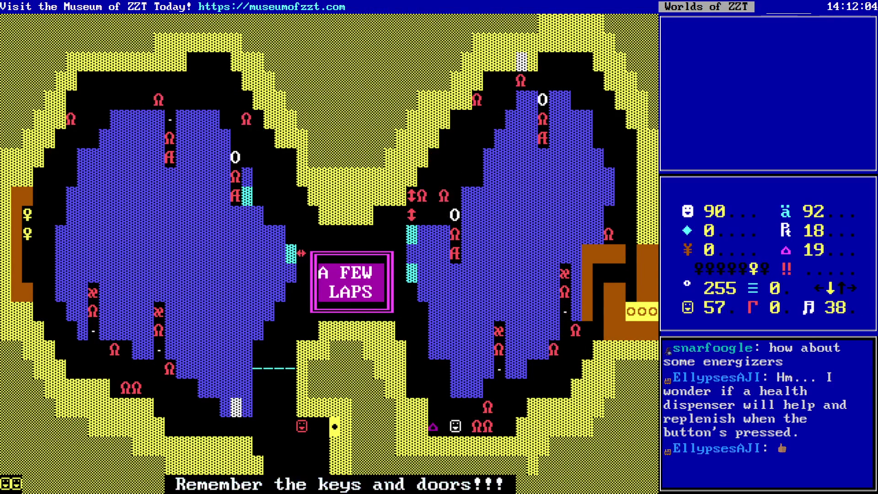
pyautogui.press('Right')
pyautogui.press('Right')
pyautogui.press('Right')
pyautogui.press('Right')
pyautogui.press('Up')
pyautogui.press('Up')
pyautogui.press('Right')
pyautogui.press('Right')
pyautogui.press('Right')
pyautogui.press('Right')
pyautogui.press('Up')
pyautogui.press('Right')
pyautogui.press('Right')
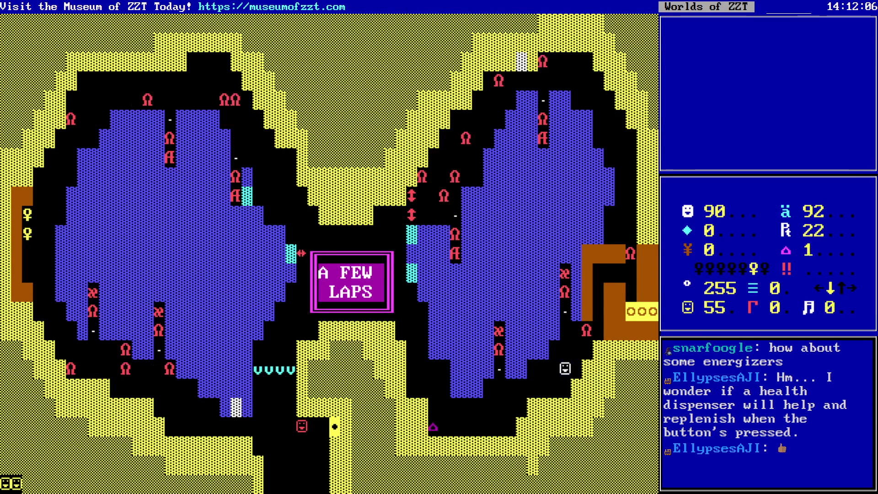
pyautogui.press('Right')
pyautogui.press('Up')
pyautogui.press('Right')
pyautogui.press('Up')
pyautogui.press('Up')
pyautogui.press('Right')
pyautogui.press('Up')
pyautogui.press('Up')
pyautogui.press('Right')
pyautogui.press('Right')
pyautogui.press('Right')
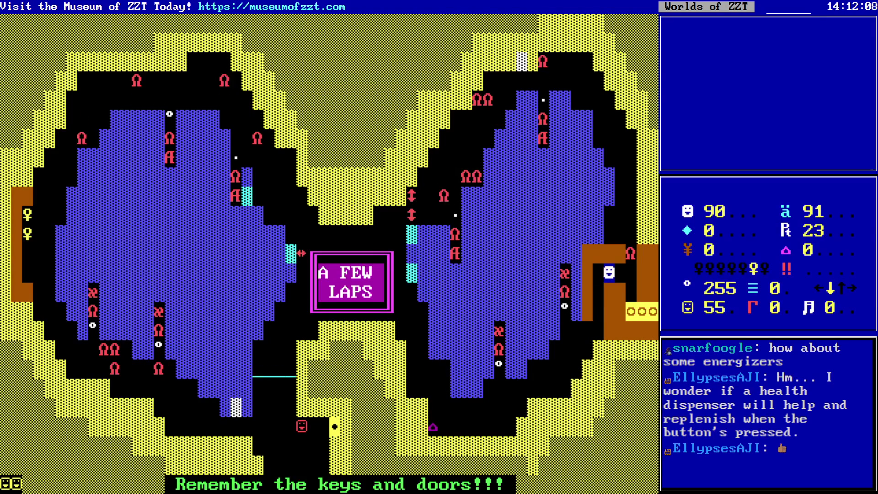
pyautogui.press('Down')
pyautogui.press('Down')
# Climb the right corridor up toward the top of the board
pyautogui.press('Up')
pyautogui.press('Up')
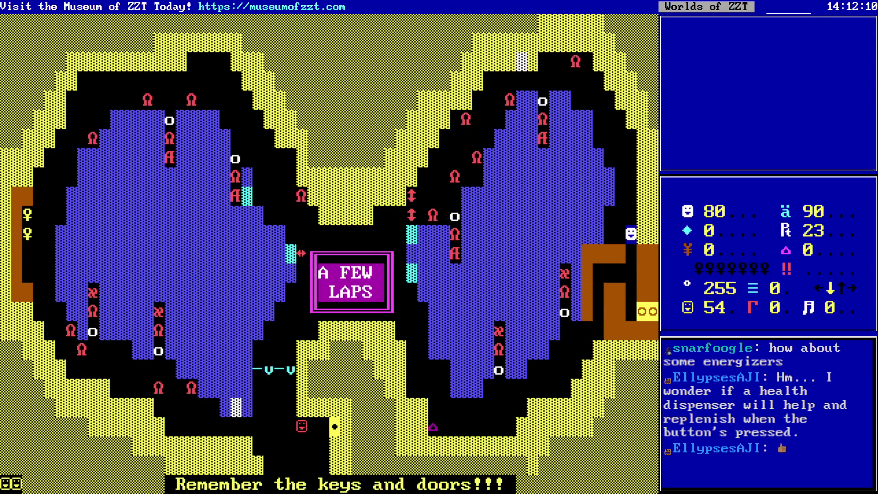
pyautogui.press('Up')
pyautogui.press('Up')
pyautogui.press('Up')
pyautogui.press('Up')
pyautogui.press('Up')
pyautogui.press('Left')
pyautogui.press('Left')
pyautogui.press('Left')
pyautogui.press('Up')
pyautogui.press('Up')
pyautogui.press('Left')
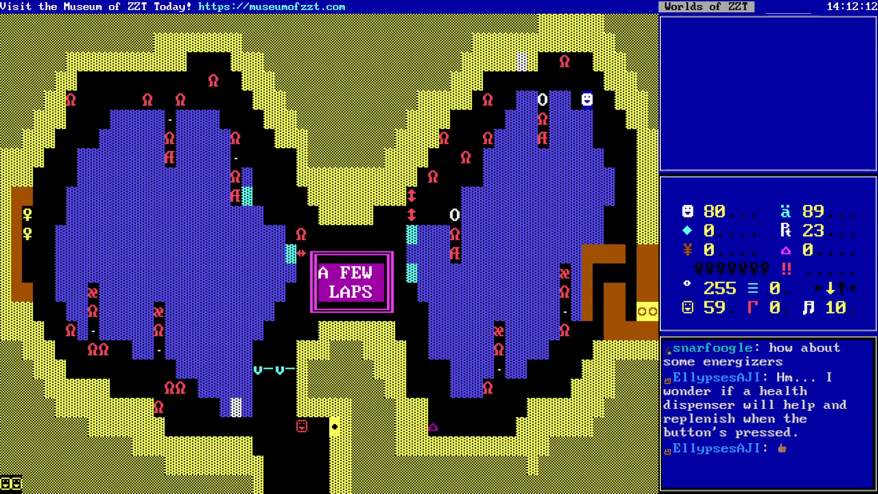
pyautogui.press('Up')
# Advance left along the top passage, shooting the lions
pyautogui.hotkey('shift', 'Up')
pyautogui.hotkey('shift', 'Up')
pyautogui.hotkey('shift', 'Up')
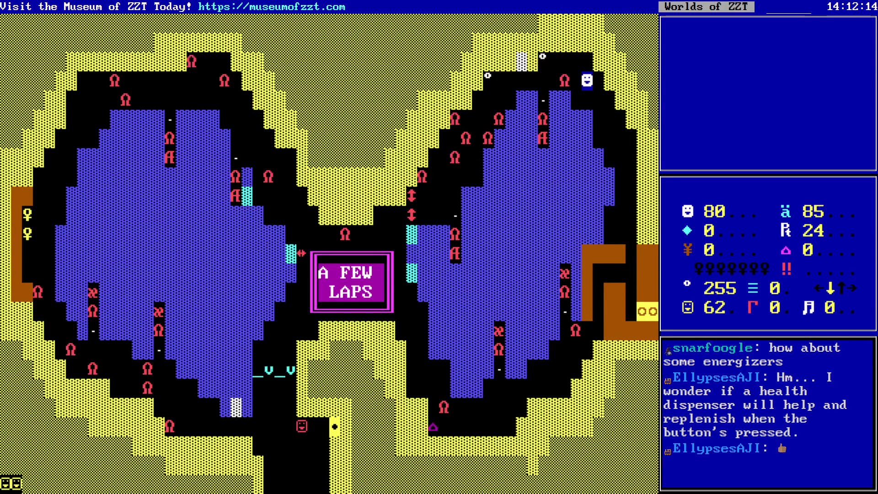
pyautogui.press('Left')
pyautogui.press('Left')
pyautogui.press('Left')
pyautogui.press('Left')
pyautogui.press('Left')
pyautogui.press('Left')
pyautogui.press('Left')
pyautogui.press('Left')
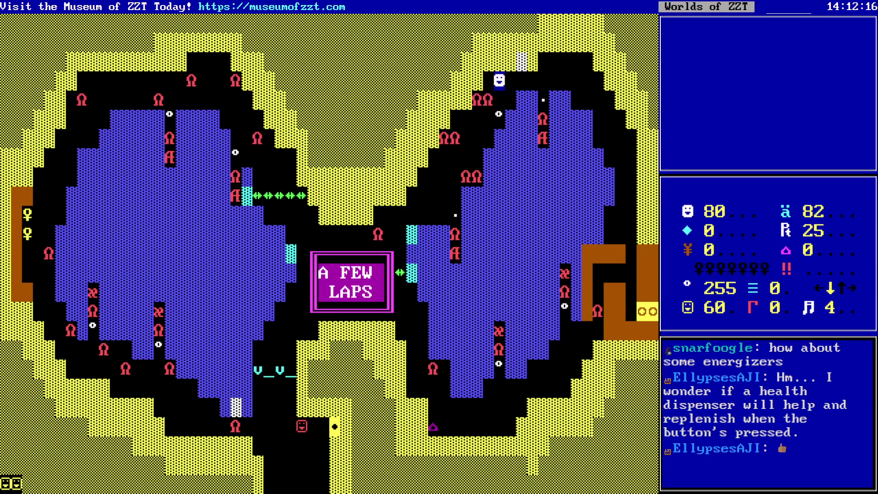
pyautogui.hotkey('shift', 'Left')
pyautogui.hotkey('shift', 'Left')
pyautogui.press('Left')
pyautogui.hotkey('shift', 'Left')
pyautogui.hotkey('shift', 'Left')
pyautogui.press('Right')
pyautogui.hotkey('shift', 'Left')
pyautogui.press('Left')
pyautogui.press('Down')
pyautogui.hotkey('shift', 'Right')
pyautogui.hotkey('shift', 'Right')
pyautogui.press('Left')
# Move down and left past the lions, firing to the left
pyautogui.press('Down')
pyautogui.hotkey('shift', 'Left')
pyautogui.press('Down')
pyautogui.press('Down')
pyautogui.press('Down')
pyautogui.hotkey('shift', 'Left')
pyautogui.hotkey('shift', 'Left')
pyautogui.hotkey('shift', 'Left')
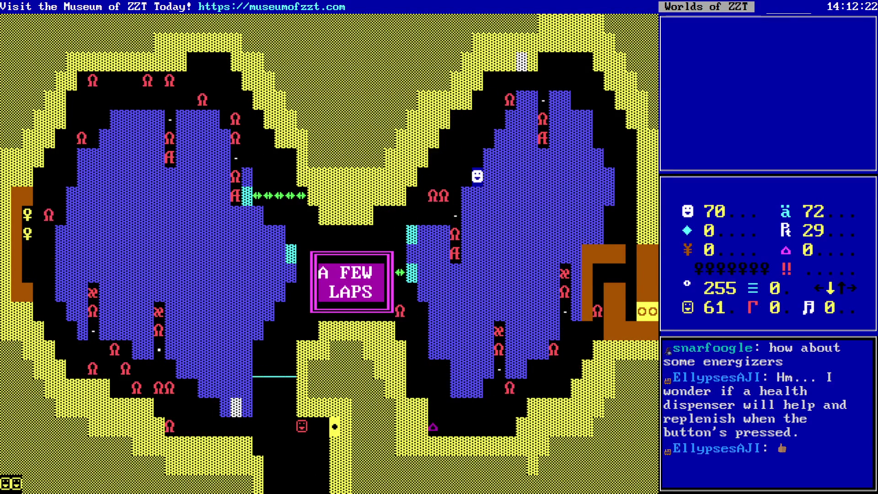
pyautogui.hotkey('shift', 'Left')
pyautogui.press('Left')
pyautogui.hotkey('shift', 'Left')
pyautogui.hotkey('shift', 'Left')
pyautogui.hotkey('shift', 'Left')
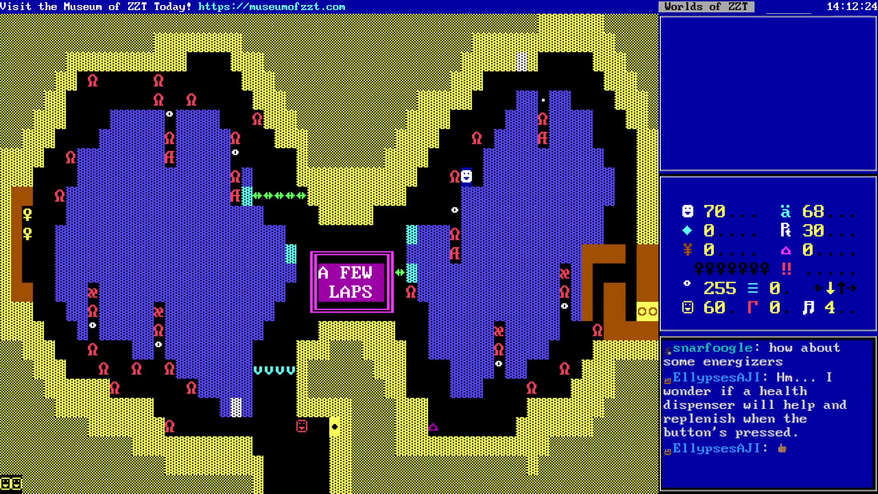
pyautogui.press('Left')
pyautogui.hotkey('shift', 'Left')
pyautogui.press('Left')
pyautogui.hotkey('shift', 'Left')
pyautogui.press('Left')
pyautogui.press('Down')
pyautogui.press('Down')
# Walk left past the A FEW LAPS sign and down to the bottom passage
pyautogui.press('Left')
pyautogui.press('Left')
pyautogui.press('Left')
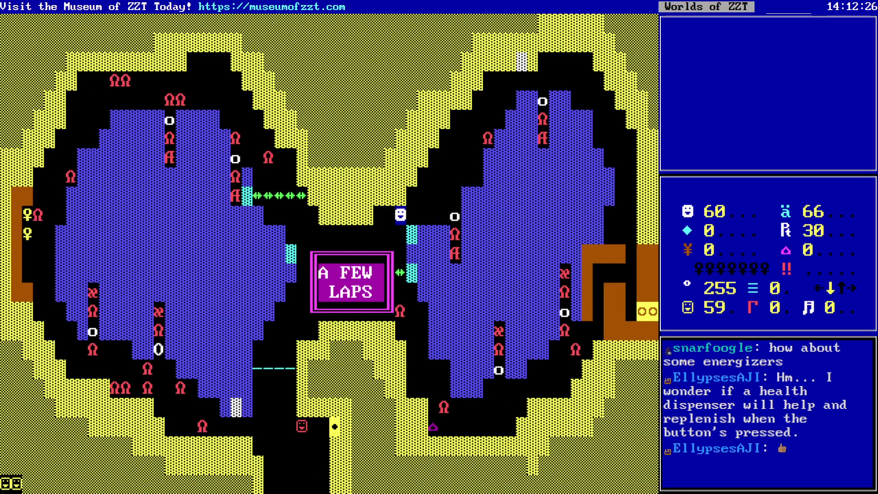
pyautogui.press('Left')
pyautogui.press('Down')
pyautogui.press('Left')
pyautogui.press('Left')
pyautogui.press('Left')
pyautogui.press('Left')
pyautogui.press('Down')
pyautogui.press('Down')
pyautogui.press('Down')
pyautogui.press('Up')
pyautogui.press('Up')
pyautogui.press('Up')
pyautogui.press('Left')
pyautogui.press('Down')
pyautogui.press('Left')
pyautogui.press('Left')
pyautogui.press('Down')
pyautogui.press('Left')
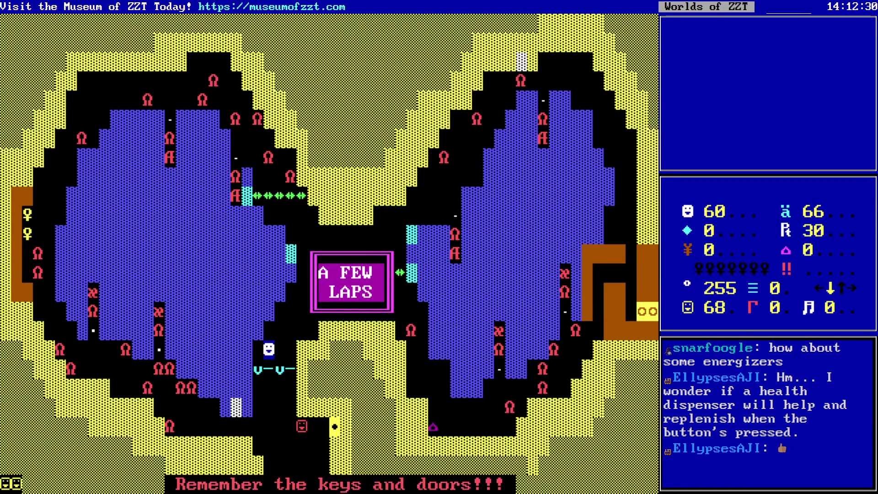
pyautogui.press('Down')
pyautogui.press('Down')
pyautogui.press('Down')
pyautogui.press('Down')
pyautogui.press('Left')
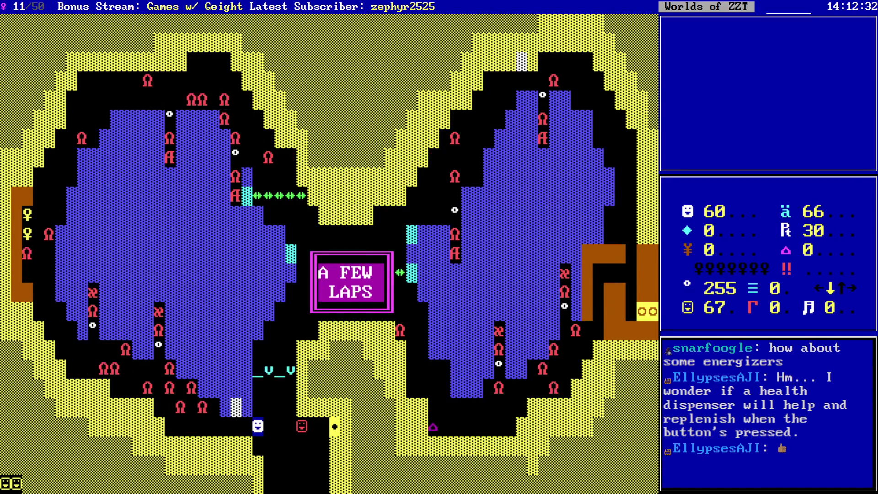
pyautogui.press('Left')
pyautogui.press('Left')
pyautogui.press('Left')
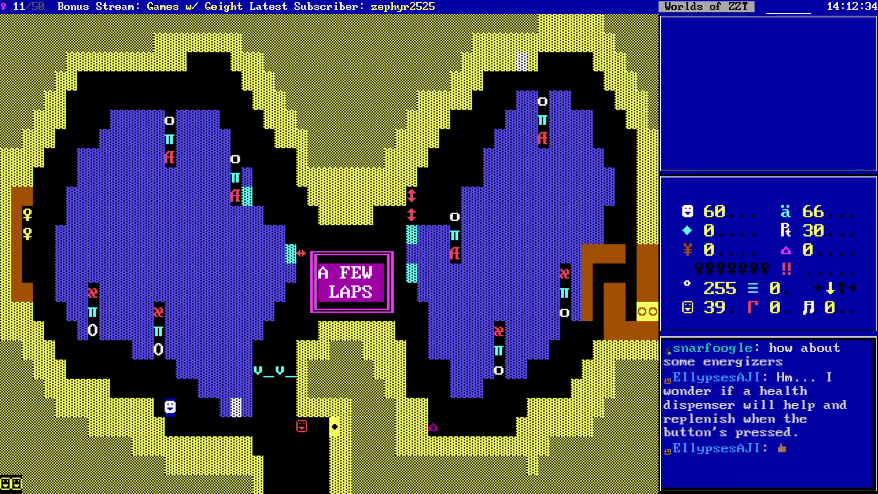
# Go left and up to pick up the yellow key, then along the top
pyautogui.press('Left')
pyautogui.press('Left')
pyautogui.press('Left')
pyautogui.press('Left')
pyautogui.press('Up')
pyautogui.press('Up')
pyautogui.press('Left')
pyautogui.press('Left')
pyautogui.press('Up')
pyautogui.press('Up')
pyautogui.press('Up')
pyautogui.press('Left')
pyautogui.press('Left')
pyautogui.press('Up')
pyautogui.press('Up')
pyautogui.press('Right')
pyautogui.press('Right')
pyautogui.press('Up')
pyautogui.press('Up')
pyautogui.press('Right')
pyautogui.press('Up')
pyautogui.press('Up')
pyautogui.press('Right')
pyautogui.press('Up')
pyautogui.press('Up')
pyautogui.press('Up')
pyautogui.press('Right')
pyautogui.press('Right')
pyautogui.press('Right')
pyautogui.press('Right')
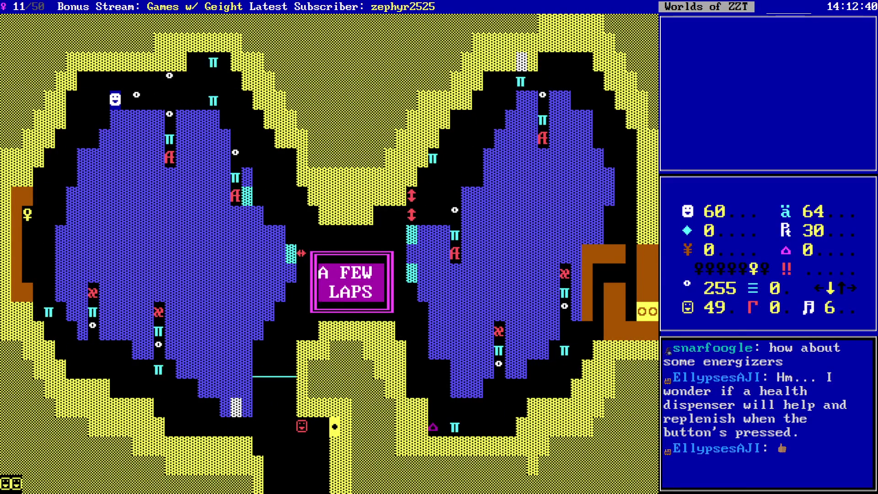
pyautogui.press('Right')
pyautogui.press('Right')
# Walk right and down the next corridor beside the A FEW LAPS sign
pyautogui.press('Right')
pyautogui.press('Right')
pyautogui.press('Right')
pyautogui.press('Right')
pyautogui.press('Right')
pyautogui.press('Right')
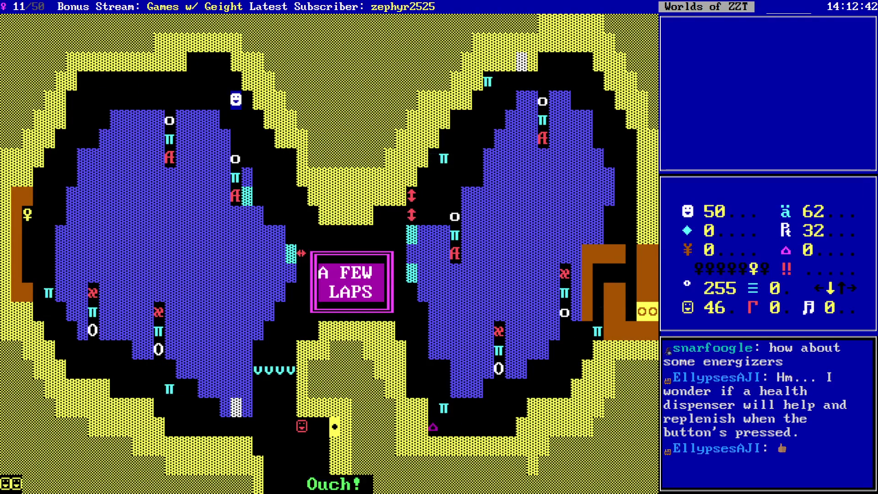
pyautogui.press('Down')
pyautogui.press('Right')
pyautogui.press('Down')
pyautogui.press('Down')
pyautogui.press('Right')
pyautogui.press('Down')
pyautogui.press('Down')
pyautogui.press('Down')
pyautogui.press('Right')
pyautogui.press('Right')
pyautogui.press('Right')
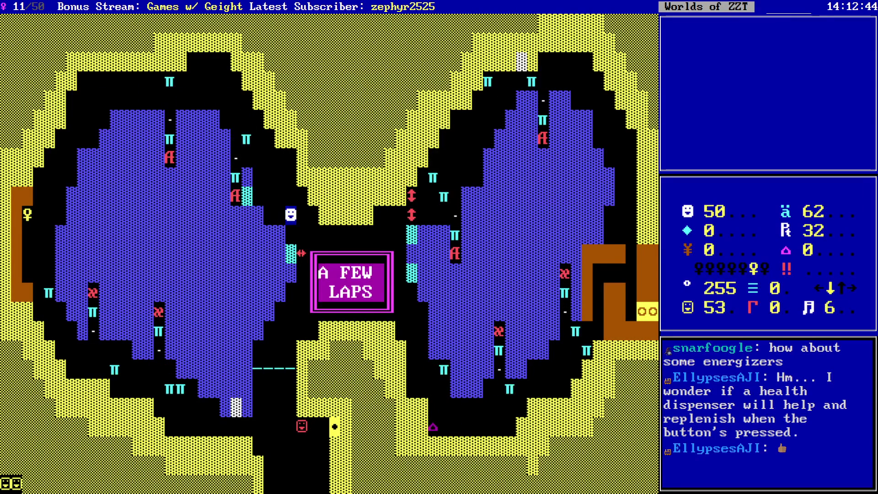
pyautogui.press('Down')
pyautogui.press('Right')
pyautogui.press('Right')
pyautogui.press('Right')
pyautogui.press('Right')
# Reach the bottom of the right loop and pick up the purple item
pyautogui.press('Right')
pyautogui.press('Right')
pyautogui.press('Right')
pyautogui.press('Right')
pyautogui.press('Down')
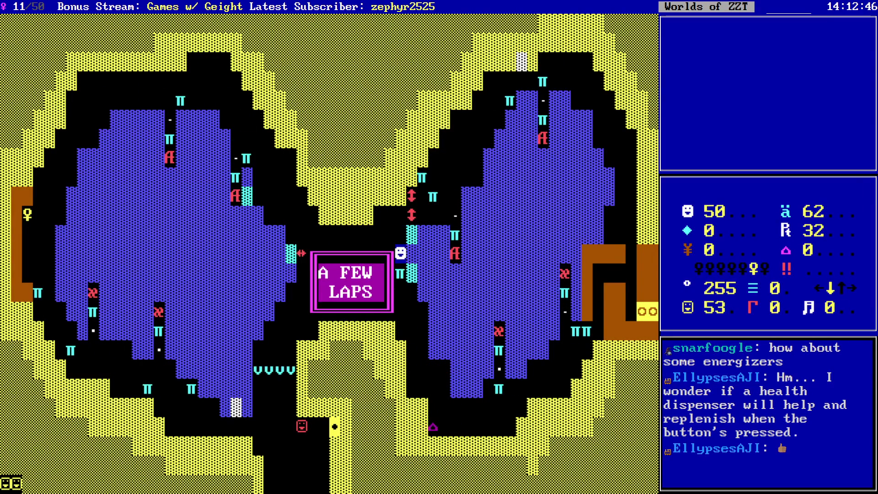
pyautogui.press('Down')
pyautogui.press('Down')
pyautogui.press('Right')
pyautogui.press('Down')
pyautogui.press('Down')
pyautogui.press('Down')
pyautogui.press('Down')
pyautogui.press('Right')
pyautogui.press('Down')
pyautogui.press('Right')
pyautogui.press('Down')
pyautogui.press('Down')
pyautogui.press('Right')
pyautogui.press('Right')
pyautogui.press('Right')
pyautogui.press('Right')
pyautogui.press('Right')
pyautogui.press('Right')
pyautogui.press('Up')
pyautogui.press('Up')
# Head up to the brown area, open its yellow door and walk up the right corridor
pyautogui.press('Right')
pyautogui.press('Right')
pyautogui.press('Right')
pyautogui.press('Right')
pyautogui.press('Right')
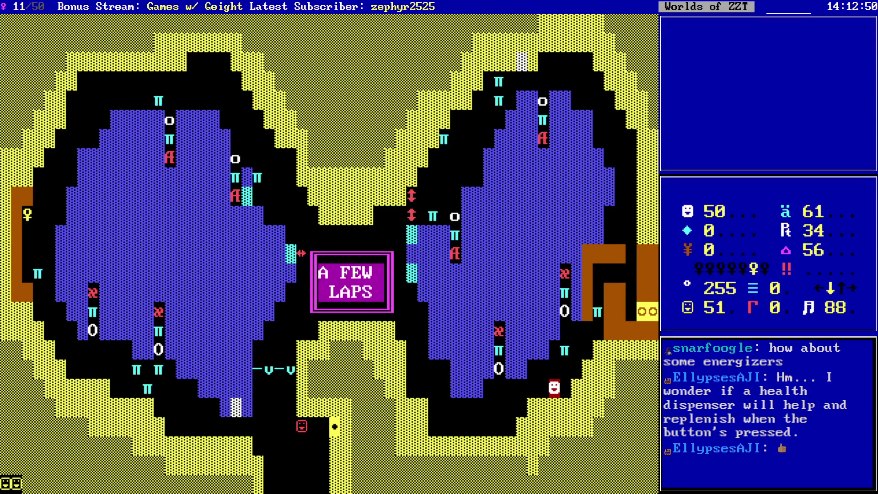
pyautogui.press('Right')
pyautogui.press('Up')
pyautogui.press('Up')
pyautogui.press('Up')
pyautogui.press('Right')
pyautogui.press('Right')
pyautogui.press('Right')
pyautogui.press('Up')
pyautogui.press('Up')
pyautogui.press('Up')
pyautogui.press('Right')
pyautogui.press('Right')
pyautogui.press('Right')
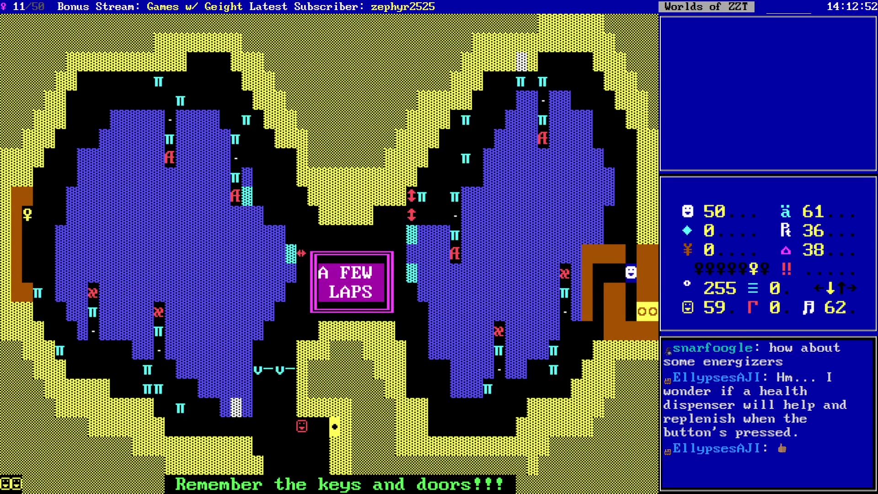
pyautogui.press('Down')
pyautogui.press('Down')
pyautogui.press('Right')
pyautogui.press('Left')
pyautogui.press('Up')
pyautogui.press('Up')
pyautogui.press('Up')
pyautogui.press('Up')
pyautogui.press('Up')
pyautogui.press('Left')
pyautogui.press('Up')
pyautogui.press('Up')
pyautogui.press('Up')
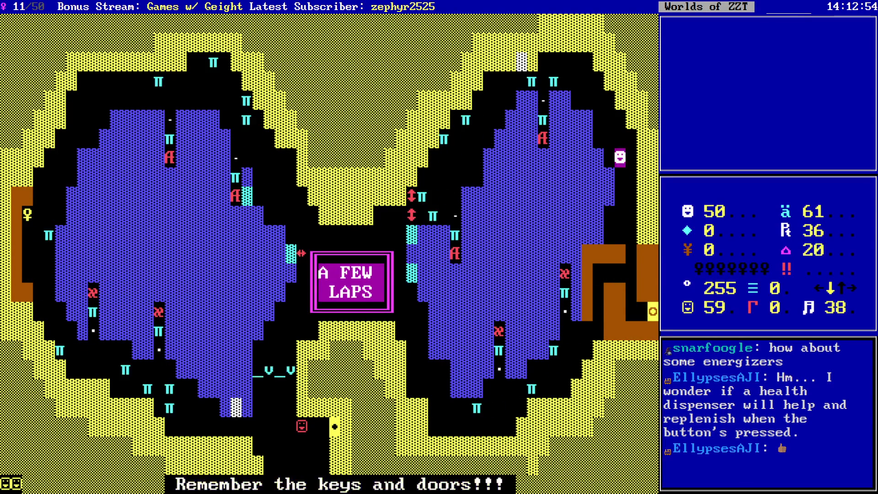
pyautogui.press('Up')
pyautogui.press('Up')
pyautogui.press('Up')
pyautogui.press('Left')
pyautogui.press('Left')
pyautogui.press('Up')
# Move left along the top of the right loop and down the corridor between the loops
pyautogui.press('Left')
pyautogui.press('Left')
pyautogui.press('Left')
pyautogui.press('Left')
pyautogui.press('Left')
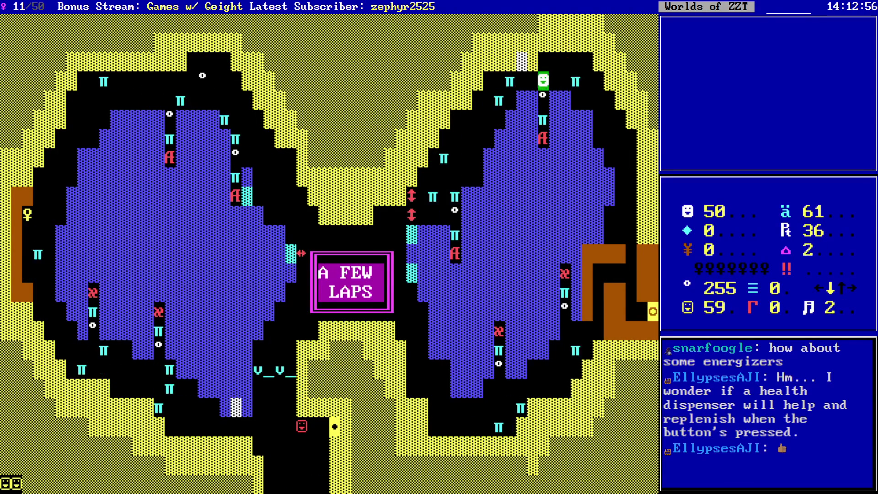
pyautogui.press('Left')
pyautogui.press('Left')
pyautogui.press('Left')
pyautogui.press('Left')
pyautogui.press('Down')
pyautogui.press('Left')
pyautogui.press('Down')
pyautogui.press('Down')
pyautogui.press('Down')
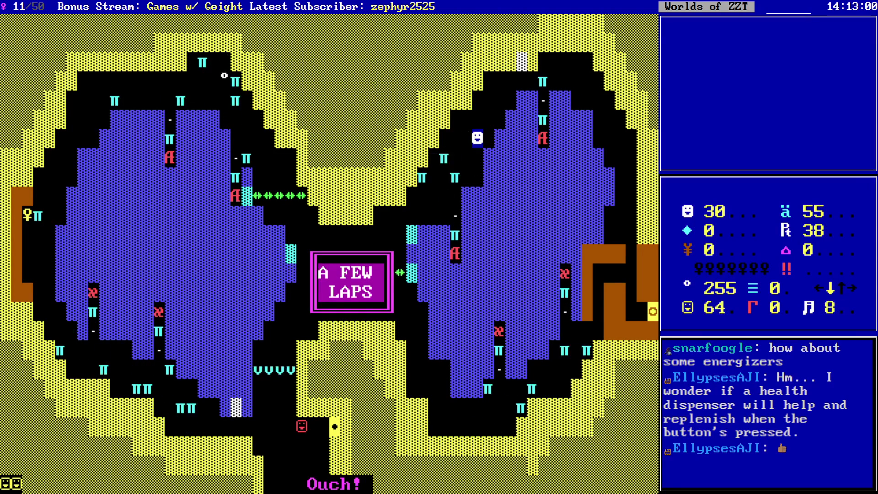
pyautogui.press('Down')
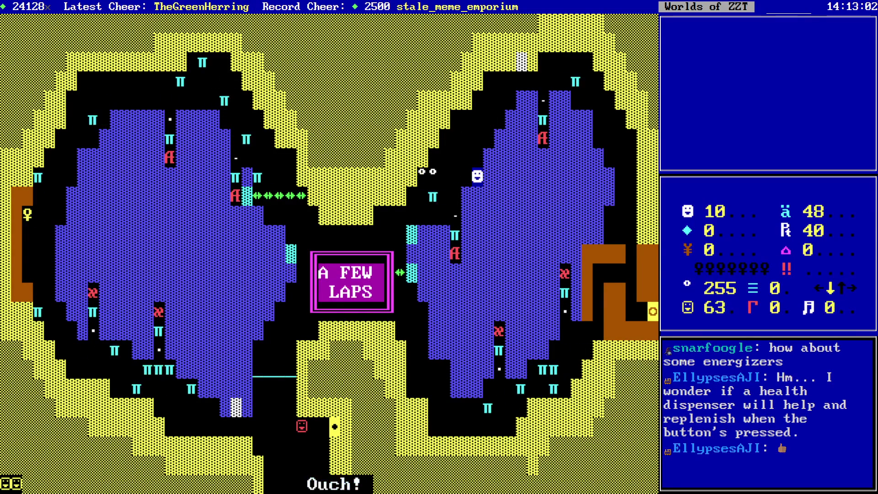
# Shoot down into the creature swarm until health hits 0, then dismiss game over and skip the high score
pyautogui.hotkey('shift', 'Down')
pyautogui.press('Left')
pyautogui.press('Left')
pyautogui.hotkey('shift', 'Down')
pyautogui.hotkey('shift', 'Down')
pyautogui.hotkey('shift', 'Down')
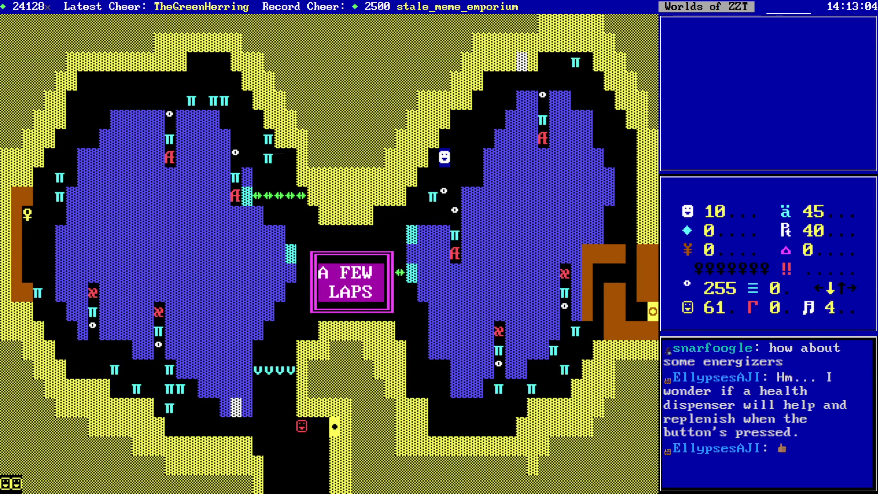
pyautogui.hotkey('shift', 'Down')
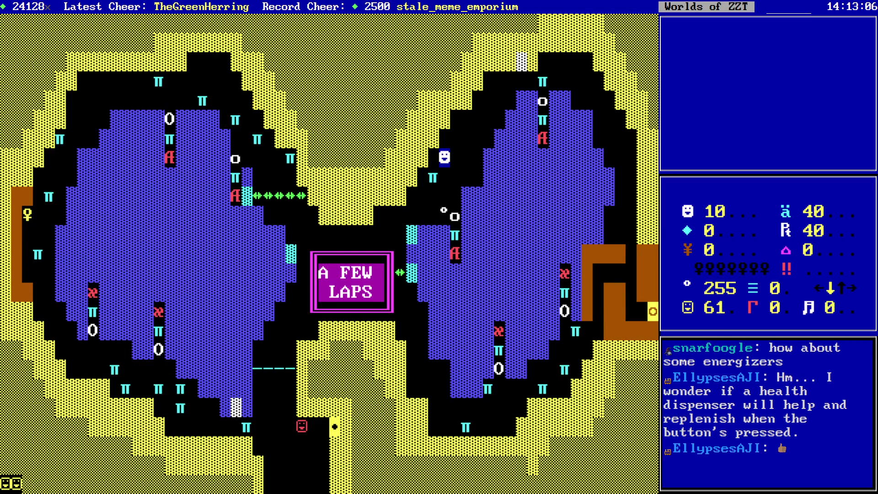
pyautogui.hotkey('shift', 'Down')
pyautogui.hotkey('shift', 'Down')
pyautogui.press('Down')
pyautogui.press('Left')
pyautogui.hotkey('shift', 'Down')
pyautogui.hotkey('shift', 'Down')
pyautogui.press('Down')
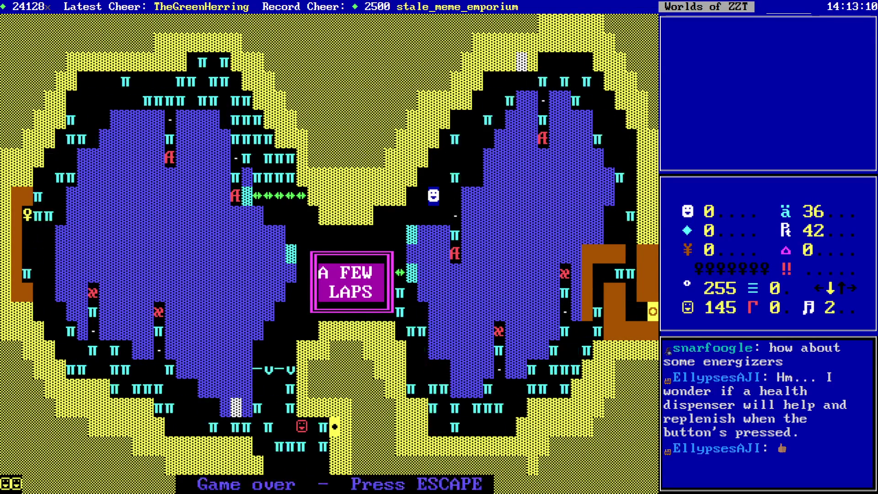
pyautogui.press('Escape')
pyautogui.press('Return')
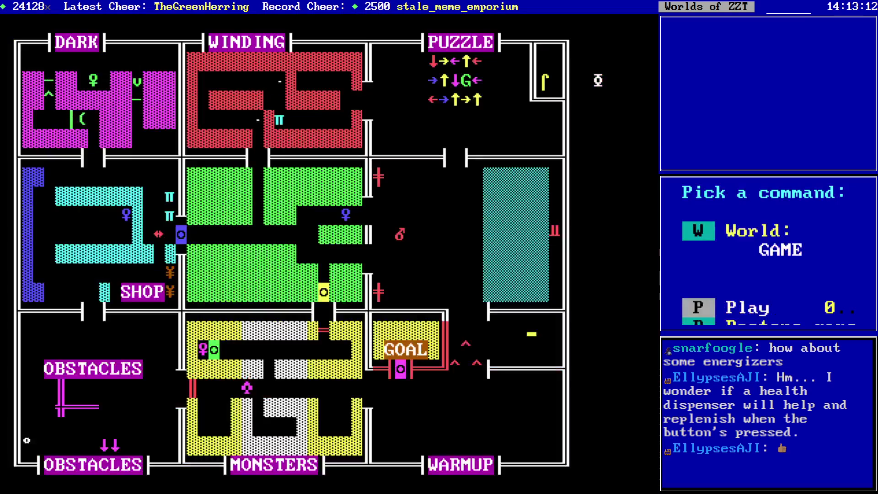
# Start a new game and walk right along the bottom corridor and up
pyautogui.press('p')
pyautogui.press('Up')
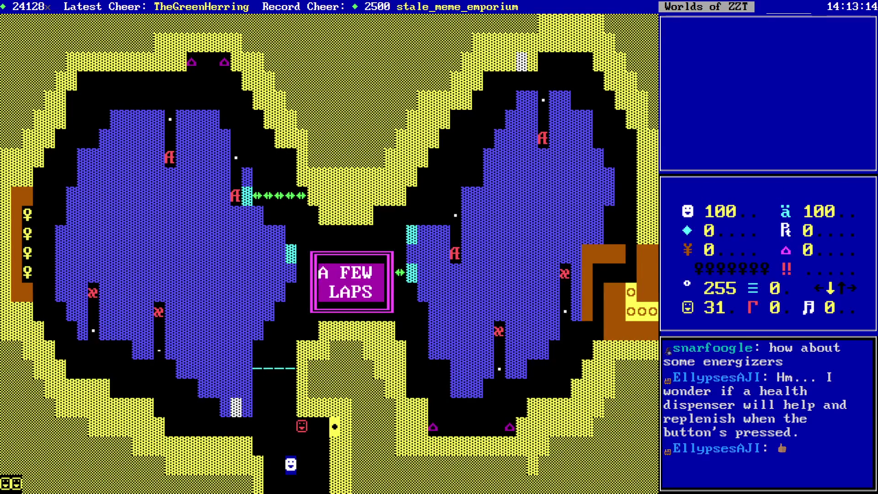
pyautogui.press('Right')
pyautogui.press('Right')
pyautogui.press('Right')
pyautogui.press('Right')
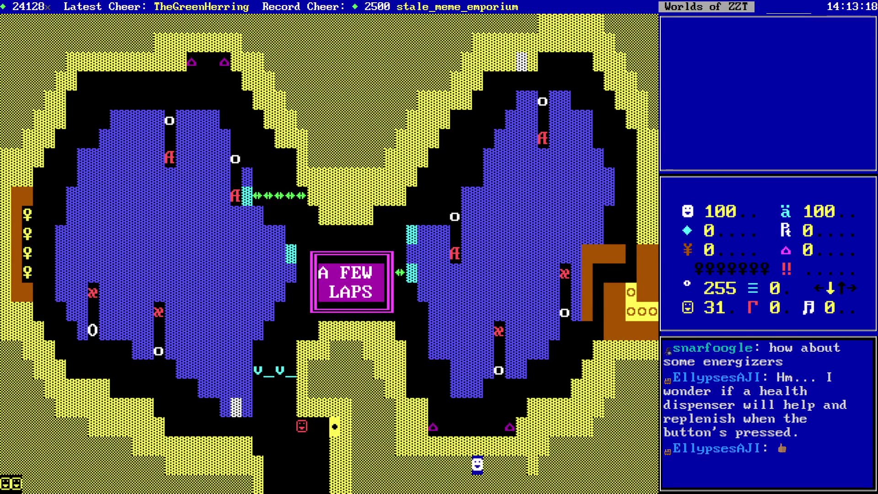
pyautogui.press('Right')
pyautogui.press('Right')
pyautogui.press('Right')
pyautogui.press('Up')
pyautogui.press('Up')
pyautogui.press('Up')
pyautogui.press('Up')
pyautogui.press('Up')
pyautogui.press('Up')
# Enable the ?noclip cheat and zap the first yellow objects in the brown alcove
pyautogui.write('?/noc')
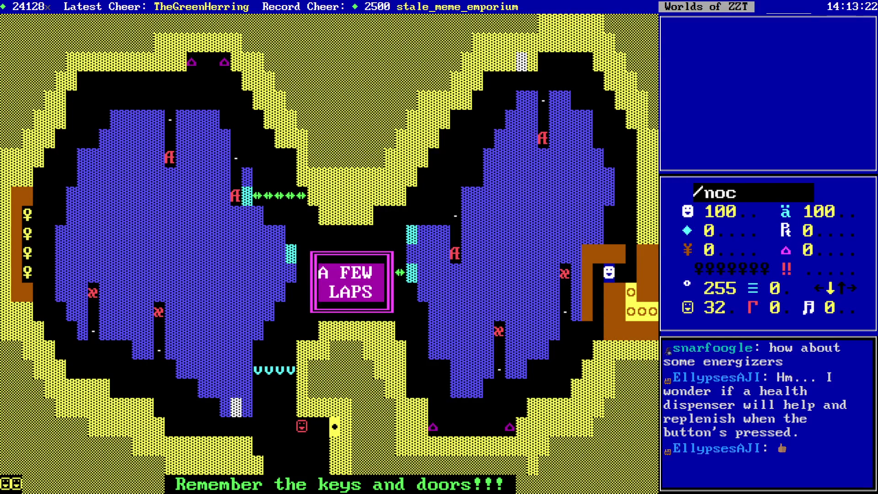
pyautogui.write('lip')
pyautogui.press('Return')
pyautogui.press('Right')
pyautogui.press('Right')
pyautogui.write('?zap')
pyautogui.press('Return')
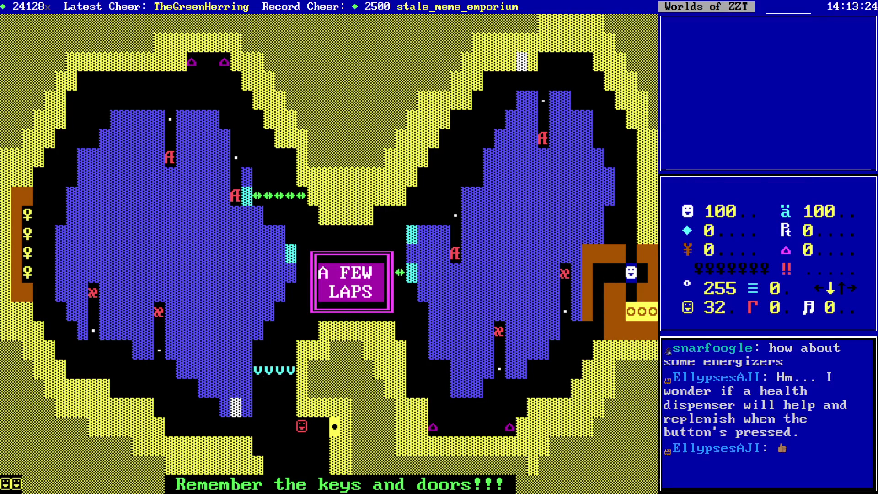
pyautogui.press('Down')
# Zap the remaining yellow objects in the alcove with repeated ?zap cheats
pyautogui.write('?zap')
pyautogui.press('Return')
pyautogui.press('Down')
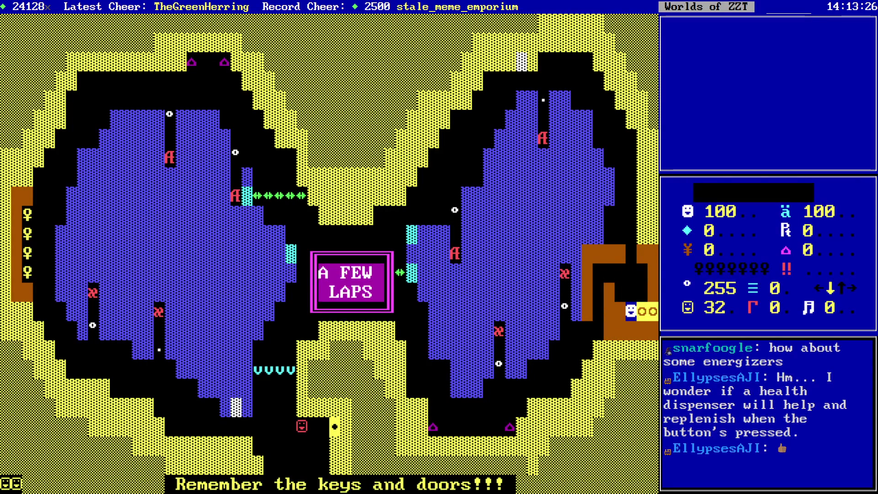
pyautogui.write('?zap')
pyautogui.press('Return')
pyautogui.press('Right')
pyautogui.write('?z')
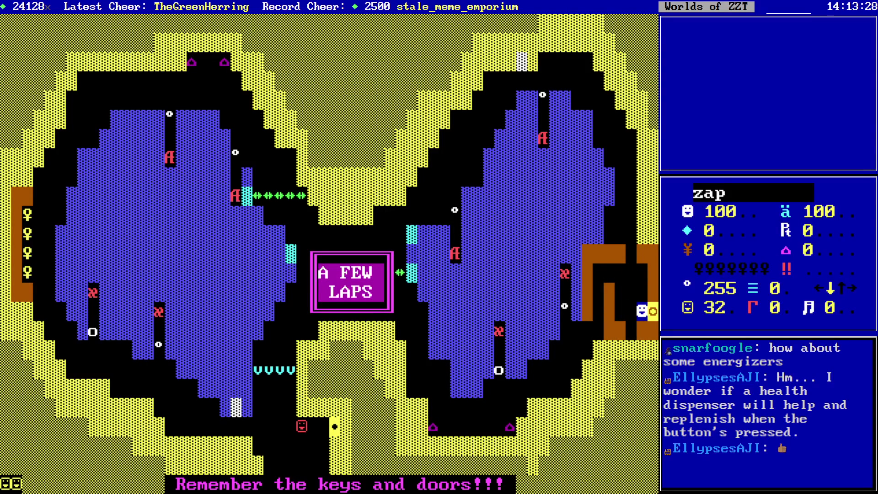
pyautogui.press('Return')
# Leave the brown maze heading down-left toward the bottom corridor
pyautogui.press('Left')
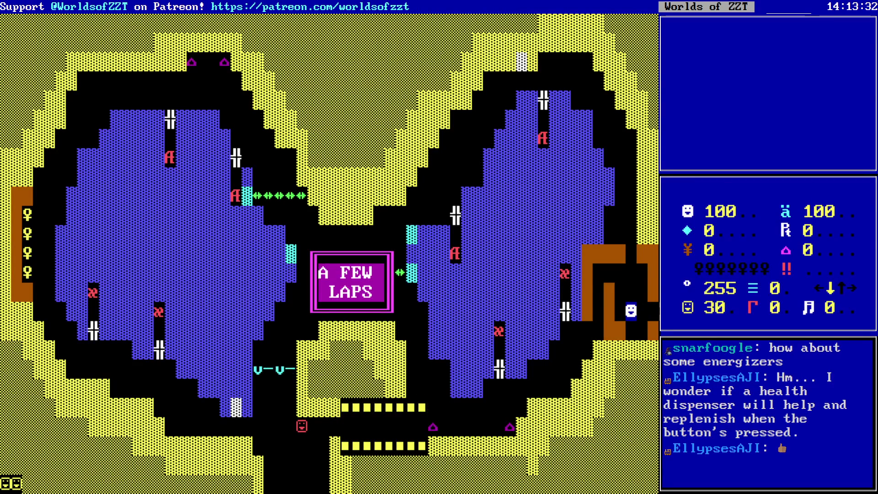
pyautogui.press('Up')
pyautogui.press('Up')
pyautogui.press('Left')
pyautogui.press('Left')
pyautogui.press('Left')
pyautogui.press('Down')
pyautogui.press('Down')
pyautogui.press('Down')
pyautogui.press('Left')
pyautogui.press('Left')
pyautogui.press('Down')
pyautogui.press('Down')
pyautogui.press('Left')
pyautogui.press('Left')
pyautogui.press('Left')
pyautogui.press('Down')
pyautogui.press('Left')
pyautogui.press('Left')
pyautogui.press('Down')
pyautogui.press('Left')
pyautogui.press('Left')
pyautogui.press('Left')
# Push the yellow blocks down and left along the bottom corridor
pyautogui.press('Left')
pyautogui.press('Left')
pyautogui.press('Left')
pyautogui.press('Left')
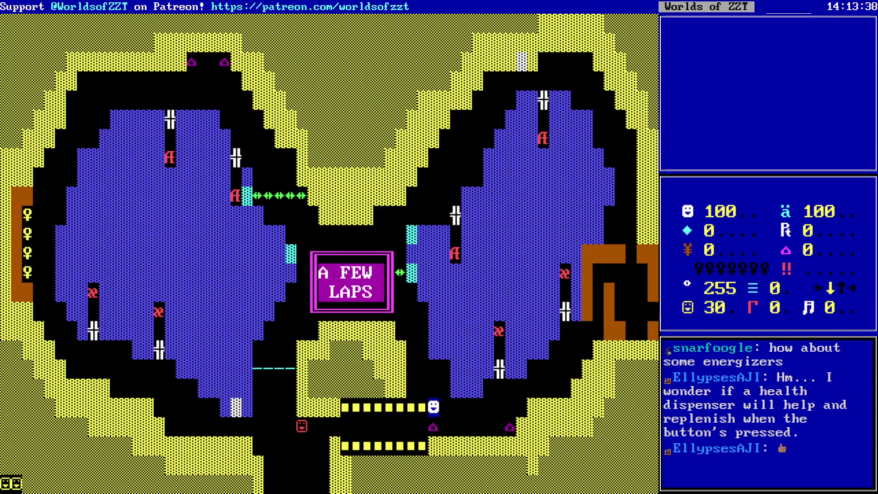
pyautogui.press('Up')
pyautogui.press('Left')
pyautogui.press('Down')
pyautogui.press('Left')
pyautogui.press('Down')
pyautogui.press('Left')
pyautogui.press('Left')
pyautogui.press('Left')
pyautogui.press('Left')
pyautogui.press('Right')
pyautogui.press('Left')
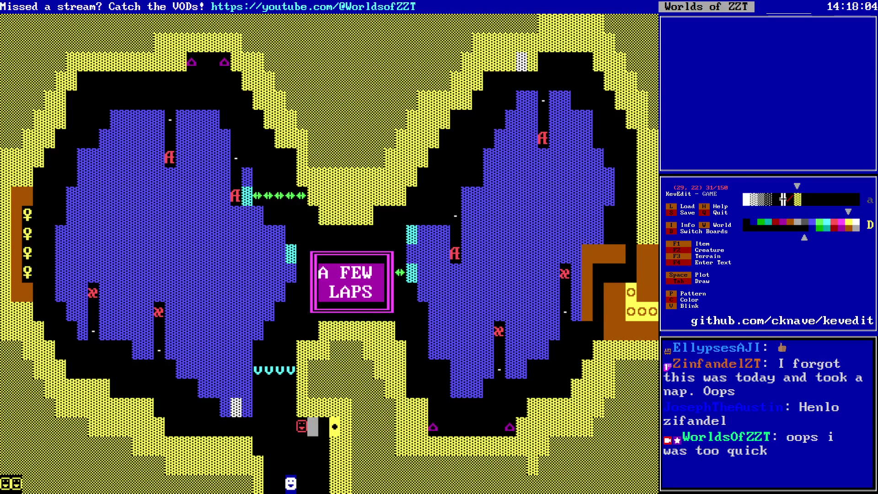
# Move the cursor to row 23, column 8, then load the Title screen board
pyautogui.press('Down')
pyautogui.press('Down')
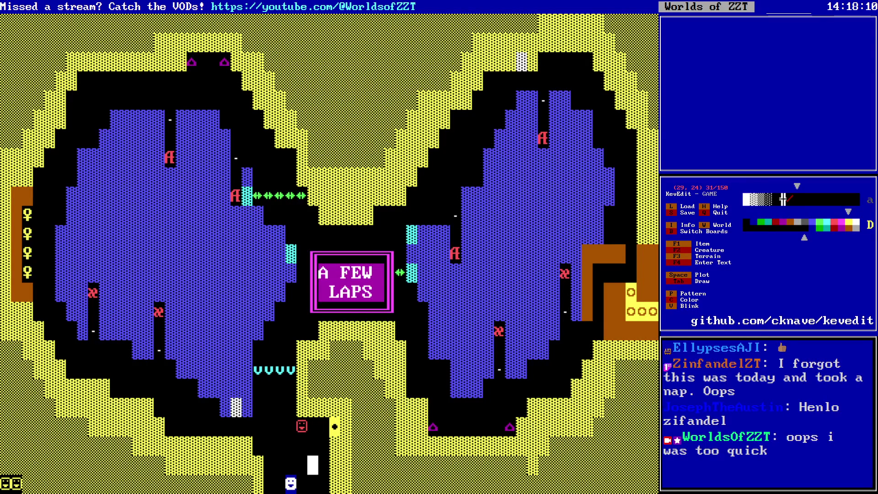
pyautogui.press('Up')
pyautogui.press('Left')
pyautogui.press('Left')
pyautogui.press('Left')
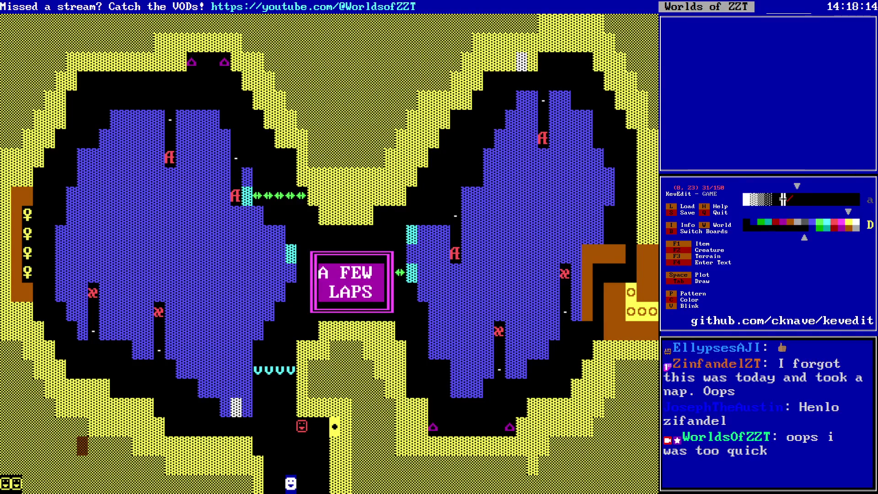
pyautogui.press('b')
pyautogui.press('Home')
pyautogui.press('Return')
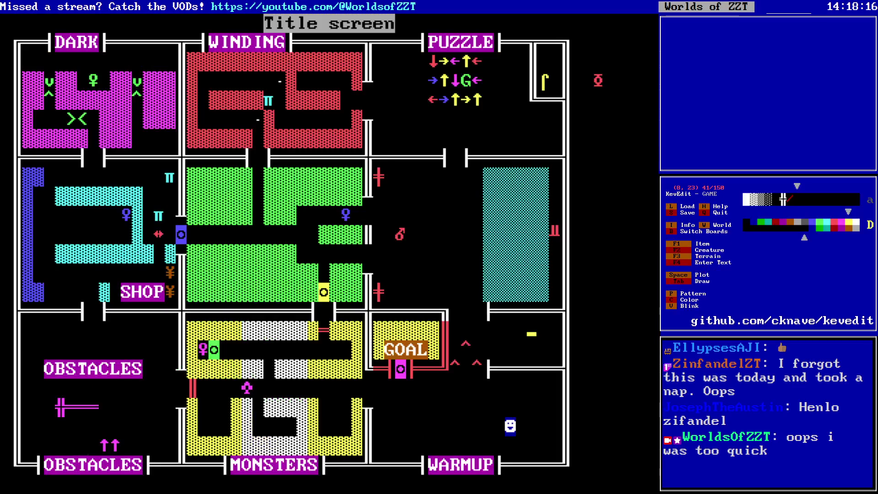
# Move across the Title screen to the arrow under PUZZLE, then page to the Puzzle concept board
pyautogui.press('Right')
pyautogui.press('Right')
pyautogui.press('Right')
pyautogui.press('Right')
pyautogui.press('Right')
pyautogui.press('Right')
pyautogui.press('Up')
pyautogui.press('Up')
pyautogui.press('Up')
pyautogui.press('Left')
pyautogui.press('Left')
pyautogui.press('Left')
pyautogui.press('Up')
pyautogui.press('Up')
pyautogui.press('Up')
pyautogui.press('Up')
pyautogui.press('Up')
pyautogui.press('Down')
pyautogui.press('Down')
pyautogui.press('Down')
pyautogui.press('Left')
pyautogui.press('Left')
pyautogui.press('Left')
pyautogui.press('Left')
pyautogui.press('Up')
pyautogui.press('Up')
pyautogui.press('Up')
pyautogui.press('Up')
pyautogui.press('Up')
pyautogui.press('Up')
pyautogui.press('Left')
pyautogui.press('Left')
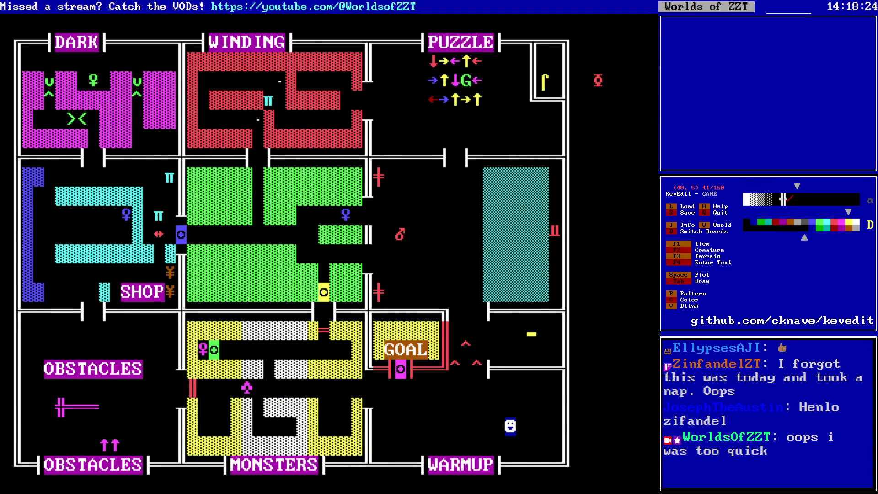
pyautogui.press('pagedown')
pyautogui.press('pagedown')
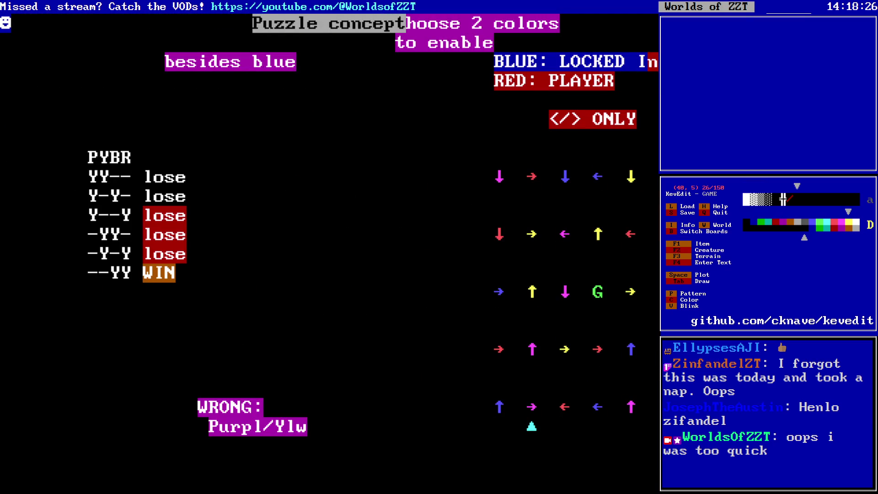
# Load the Winding Path - Baby Park board and move the cursor to (20,18)
pyautogui.press('Down')
pyautogui.press('Down')
pyautogui.press('Down')
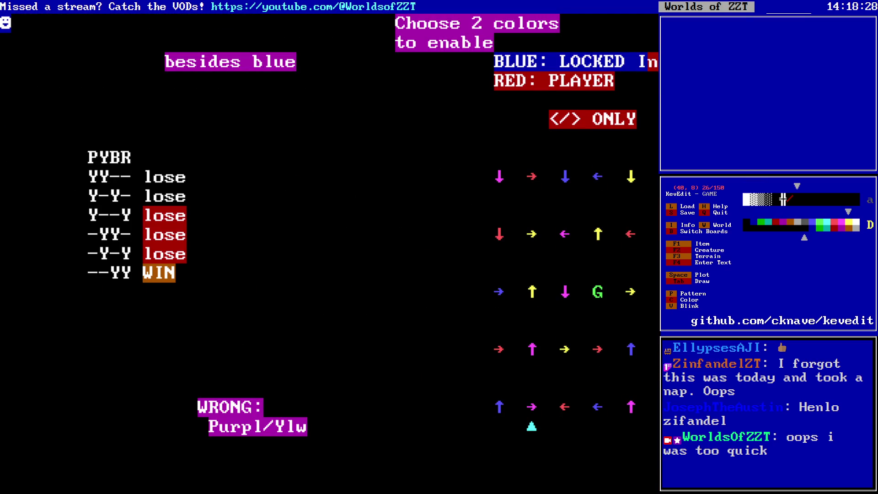
pyautogui.press('b')
pyautogui.press('Down')
pyautogui.press('Down')
pyautogui.press('Down')
pyautogui.press('Up')
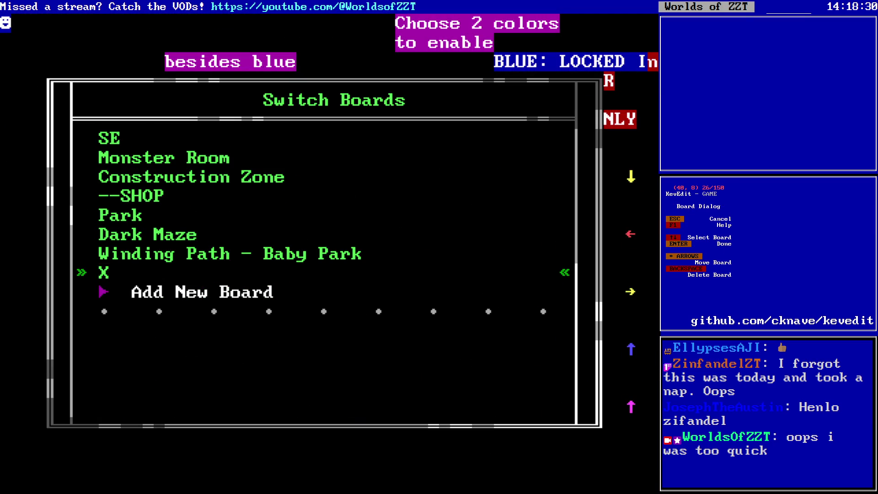
pyautogui.press('Up')
pyautogui.press('Return')
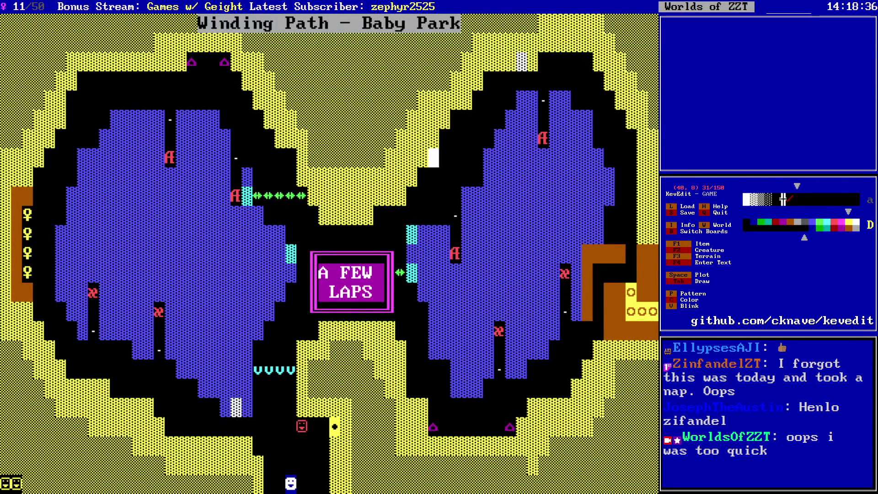
pyautogui.hotkey('alt', 'Left')
pyautogui.hotkey('alt', 'Left')
pyautogui.hotkey('alt', 'Down')
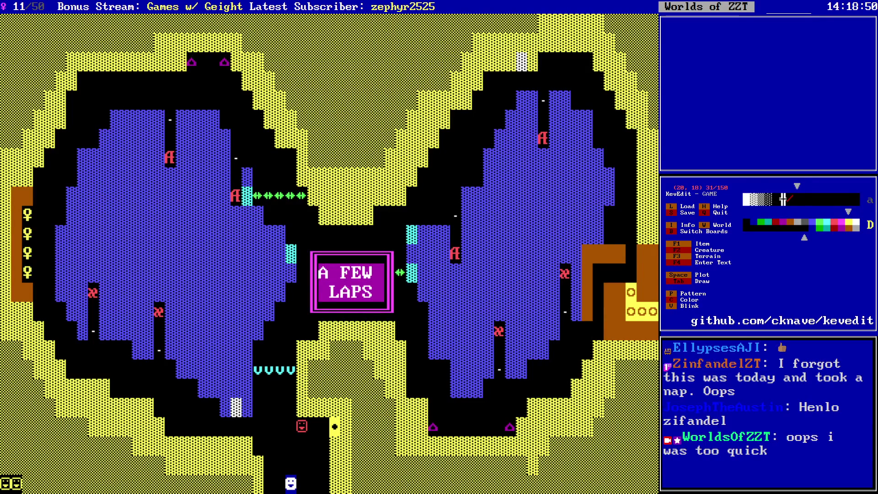
# Go to the SE room board and copy its & object into the backbuffer
pyautogui.press('b')
pyautogui.press('Up')
pyautogui.press('Up')
pyautogui.press('Up')
pyautogui.press('Up')
pyautogui.press('Up')
pyautogui.press('Up')
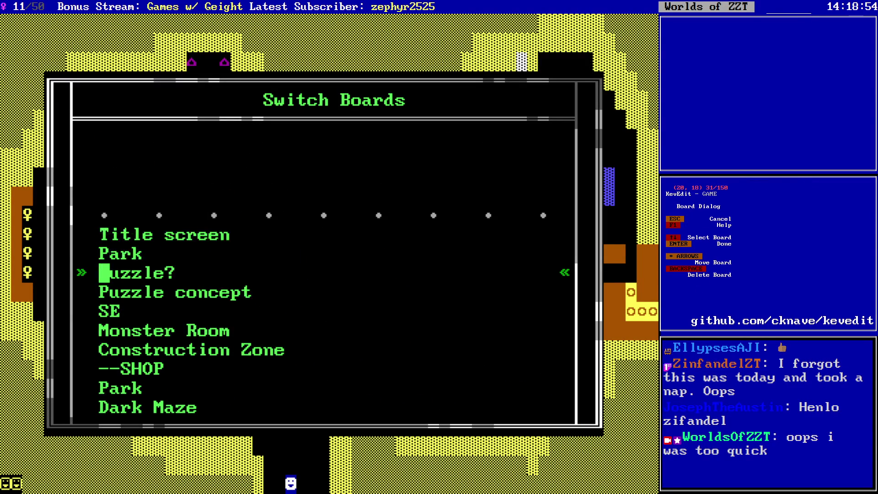
pyautogui.press('Return')
pyautogui.press('pagedown')
pyautogui.press('pagedown')
pyautogui.press('pagedown')
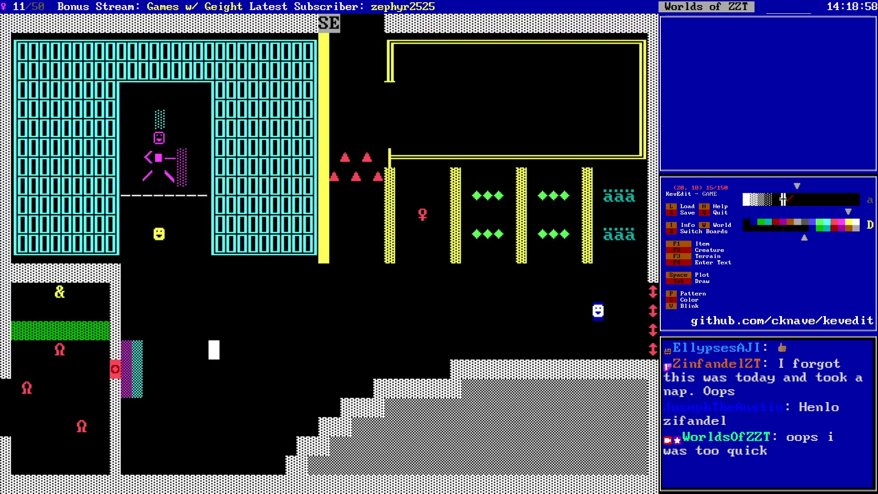
pyautogui.hotkey('alt', 'Left')
pyautogui.press('Left')
pyautogui.press('Up')
pyautogui.press('Left')
pyautogui.press('Up')
pyautogui.press('Left')
pyautogui.press('Up')
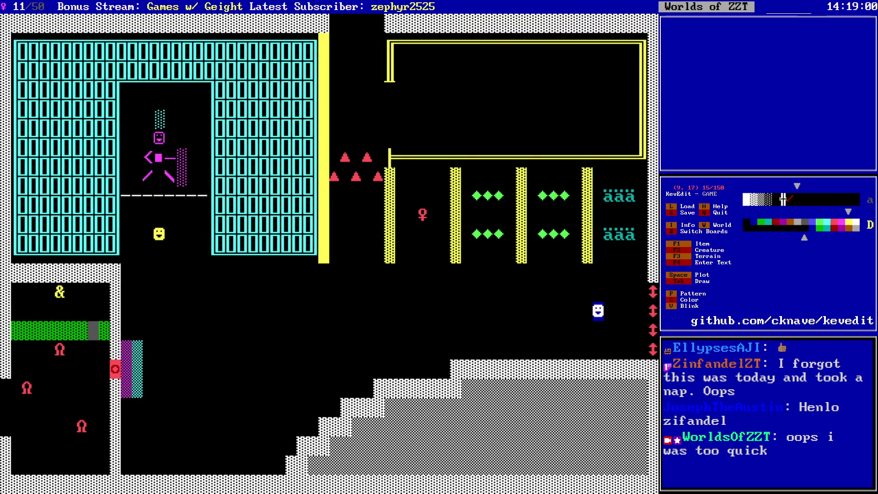
pyautogui.press('Insert')
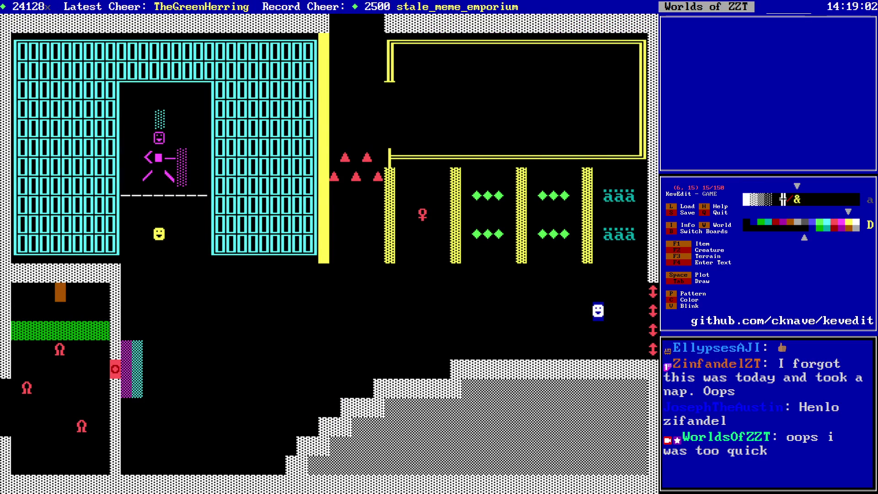
# Page to the Construction Zone board and copy its Ä pickup object
pyautogui.press('pagedown')
pyautogui.hotkey('alt', 'Right')
pyautogui.press('Right')
pyautogui.press('Right')
pyautogui.press('Right')
pyautogui.press('pagedown')
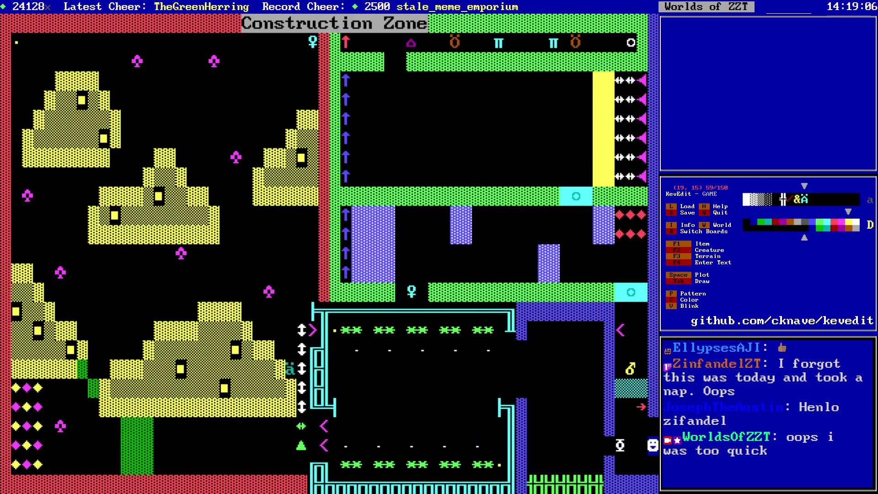
pyautogui.hotkey('alt', 'Right')
pyautogui.hotkey('alt', 'Right')
pyautogui.press('Down')
pyautogui.press('Down')
pyautogui.press('Down')
pyautogui.press('Left')
pyautogui.press('Left')
pyautogui.press('Left')
pyautogui.press('Up')
pyautogui.hotkey('alt', 'Right')
pyautogui.press('Return')
# On the Title screen board, place the copied & and Ä objects with the dot object below
pyautogui.press('pagedown')
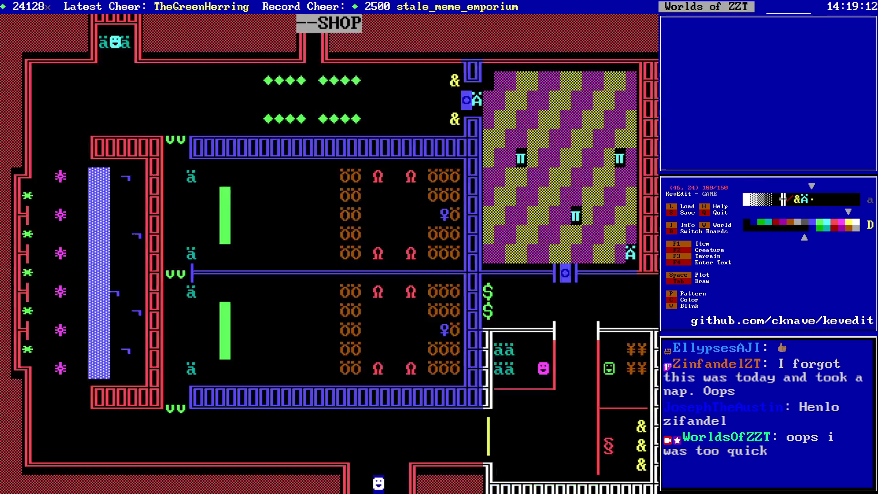
pyautogui.press('b')
pyautogui.press('Return')
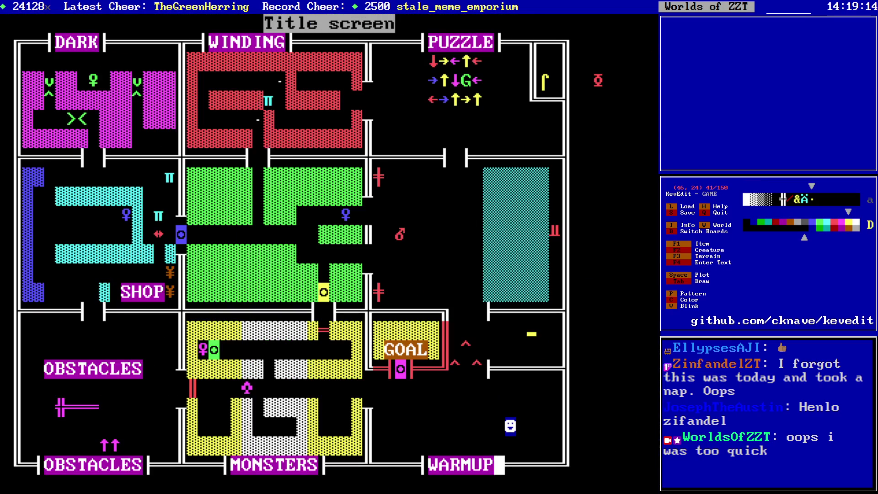
pyautogui.press('Up')
pyautogui.press('space')
pyautogui.press('p')
pyautogui.press('Down')
pyautogui.press('space')
pyautogui.press('Down')
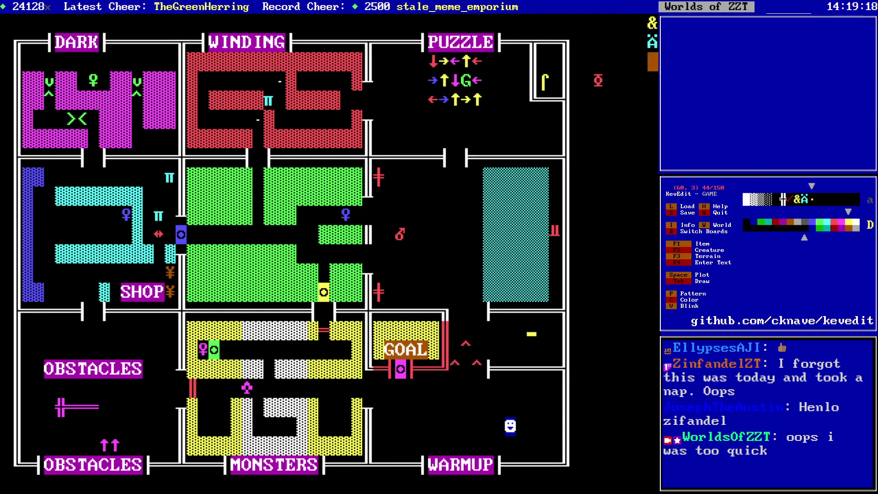
pyautogui.press('p')
pyautogui.press('space')
pyautogui.press('Down')
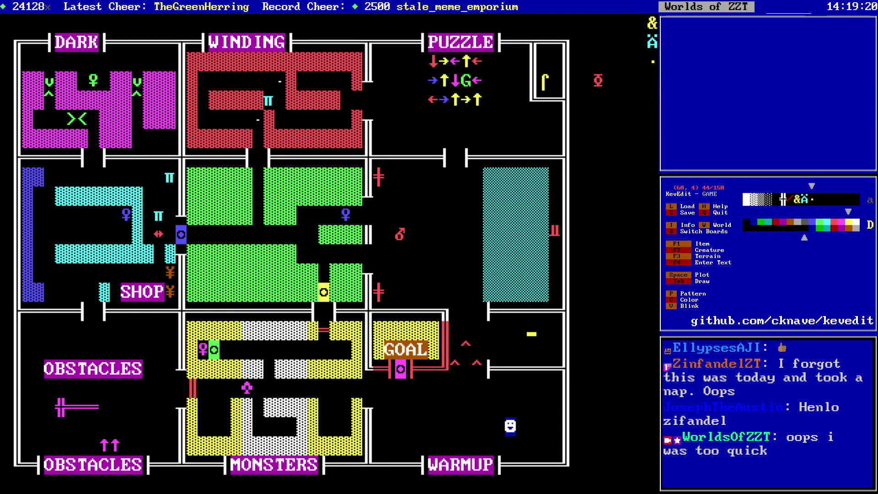
# Return to the A FEW LAPS lake loops board
pyautogui.press('b')
pyautogui.press('Down')
pyautogui.press('Down')
pyautogui.press('Down')
pyautogui.press('Return')
pyautogui.press('Return')
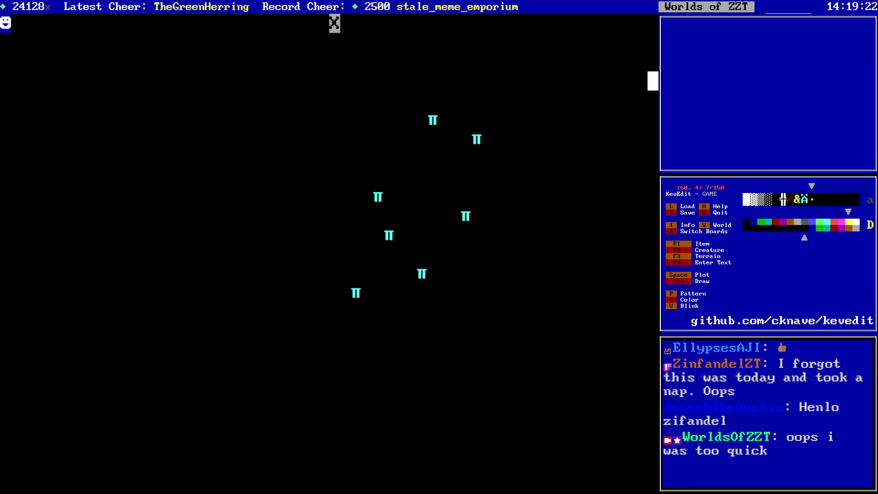
pyautogui.press('pageup')
# Confirm the overwrite, then plot the yellow & pickup at (19,6) atop the left lake
pyautogui.press('y')
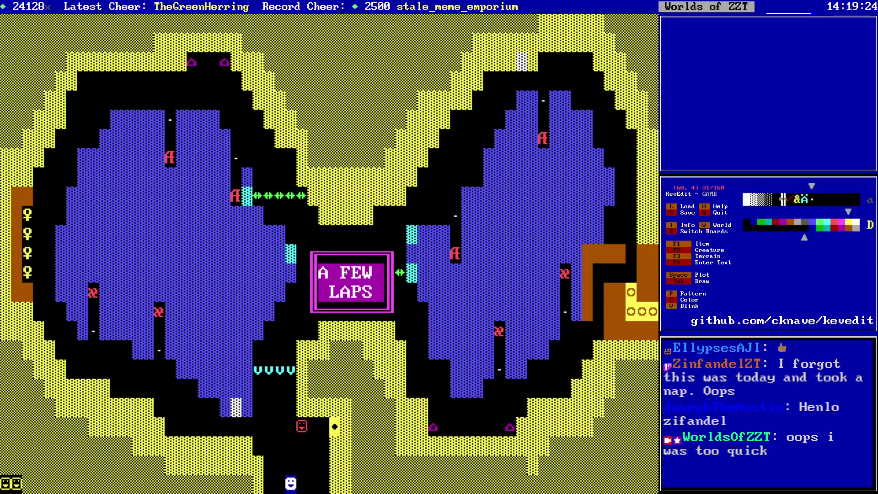
pyautogui.hotkey('shift', 'p')
pyautogui.hotkey('shift', 'p')
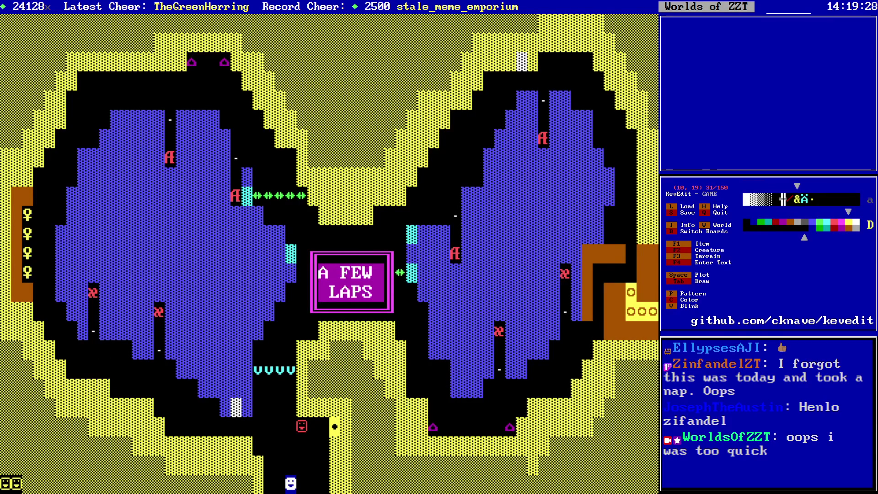
pyautogui.press('Right')
pyautogui.press('Right')
pyautogui.press('Right')
pyautogui.press('Up')
pyautogui.press('Up')
pyautogui.press('Left')
pyautogui.press('Left')
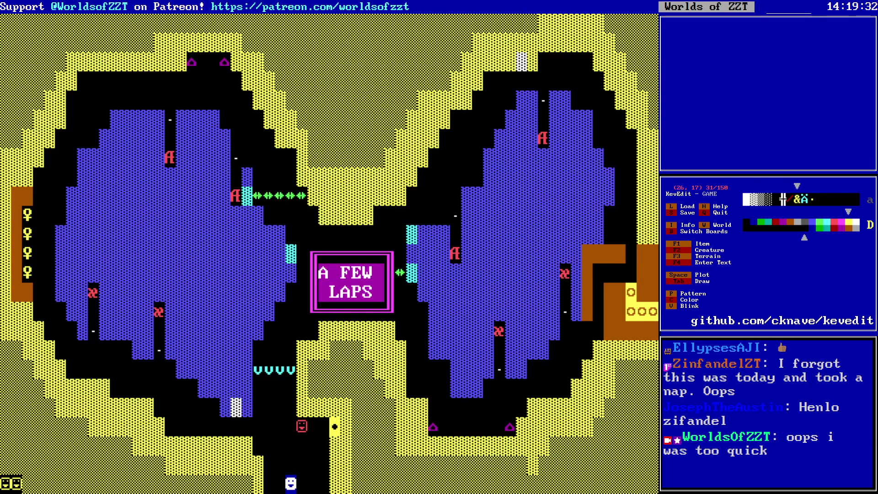
pyautogui.press('Up')
pyautogui.press('Right')
pyautogui.press('Right')
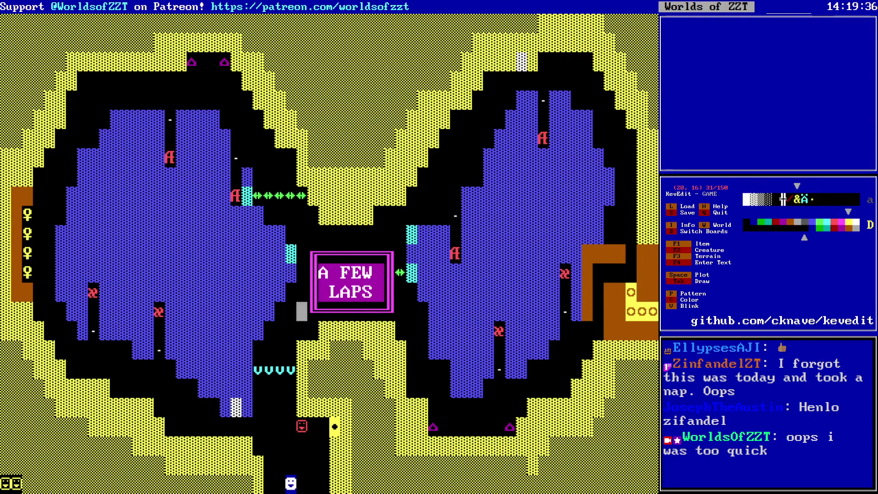
pyautogui.press('Down')
pyautogui.press('Down')
pyautogui.press('Down')
pyautogui.press('Down')
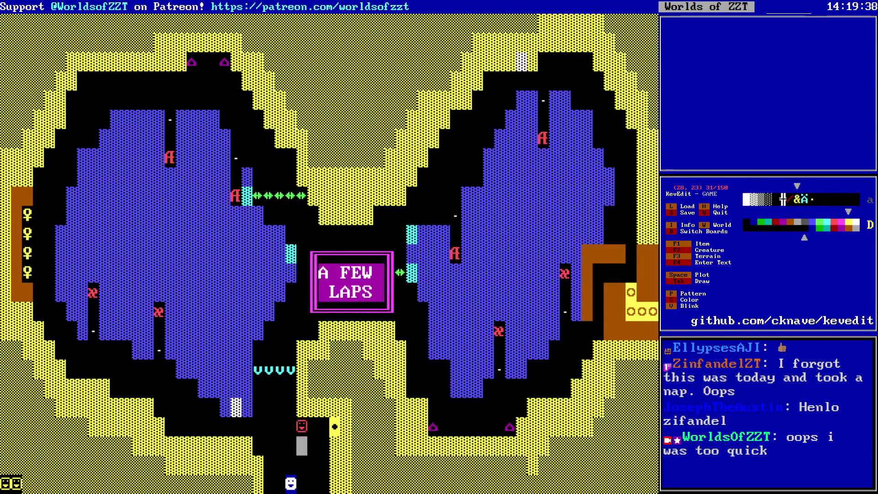
pyautogui.press('Left')
pyautogui.press('Left')
pyautogui.press('Left')
pyautogui.press('Left')
pyautogui.press('Left')
pyautogui.press('Left')
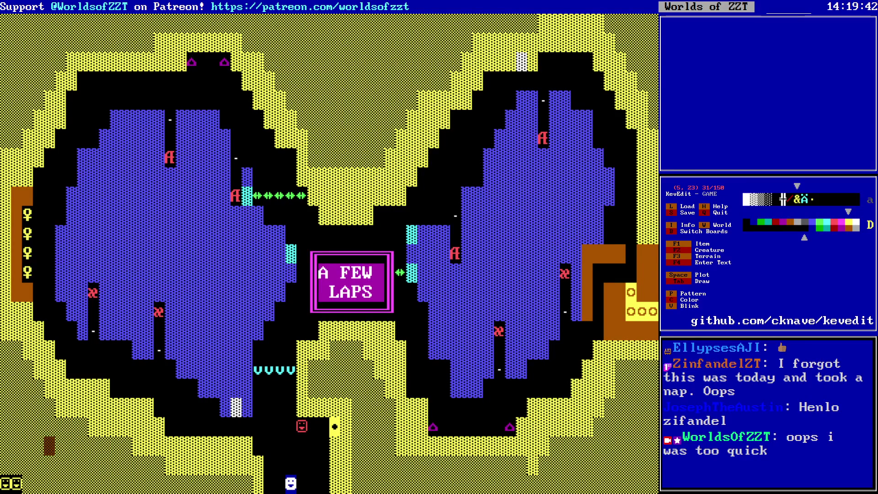
pyautogui.press('Right')
pyautogui.press('Right')
pyautogui.press('Right')
pyautogui.press('Right')
pyautogui.press('Right')
pyautogui.press('Right')
pyautogui.press('Up')
pyautogui.press('Up')
pyautogui.press('Up')
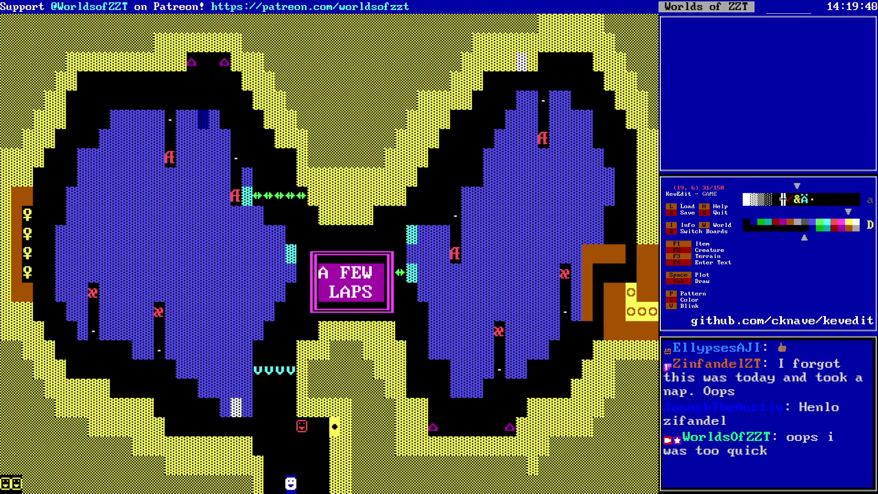
pyautogui.press('Down')
pyautogui.press('Down')
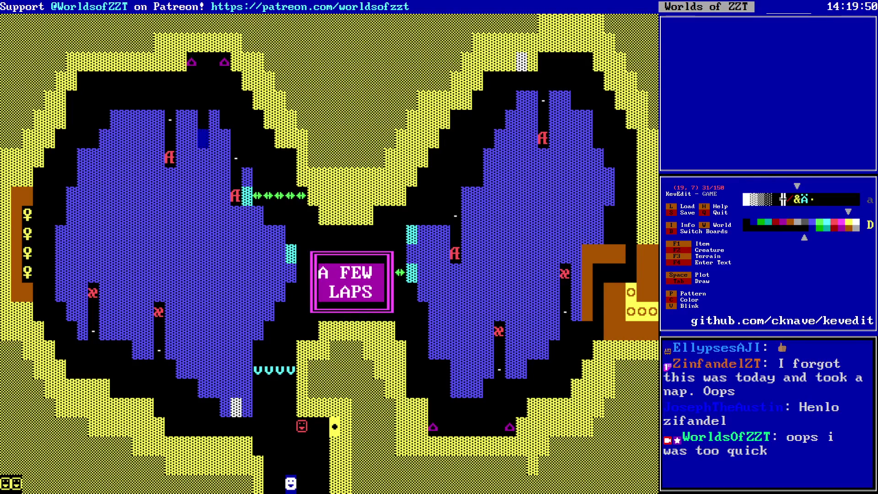
pyautogui.press('Up')
pyautogui.press('Up')
pyautogui.press('space')
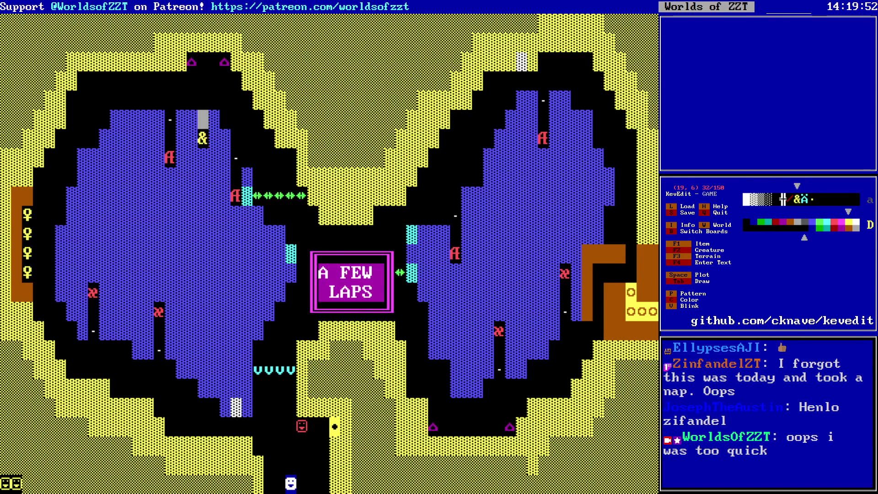
# Plot the cyan Ä pickup at (43,19) in the right lake's lower channel
pyautogui.hotkey('alt', 'Right')
pyautogui.hotkey('alt', 'Right')
pyautogui.hotkey('alt', 'Down')
pyautogui.hotkey('alt', 'Right')
pyautogui.hotkey('alt', 'Down')
pyautogui.press('Down')
pyautogui.press('Down')
pyautogui.press('Left')
pyautogui.press('Left')
pyautogui.press('Left')
pyautogui.press('Down')
pyautogui.press('Left')
pyautogui.press('Left')
pyautogui.press('Left')
pyautogui.press('space')
pyautogui.press('Up')
pyautogui.press('Up')
pyautogui.press('Up')
pyautogui.press('Right')
pyautogui.press('Right')
pyautogui.press('Right')
pyautogui.press('Down')
pyautogui.press('Down')
pyautogui.press('Down')
pyautogui.press('Left')
pyautogui.press('Left')
pyautogui.press('Left')
pyautogui.press('Left')
pyautogui.press('Left')
pyautogui.press('Left')
pyautogui.press('Down')
pyautogui.press('Down')
pyautogui.press('Down')
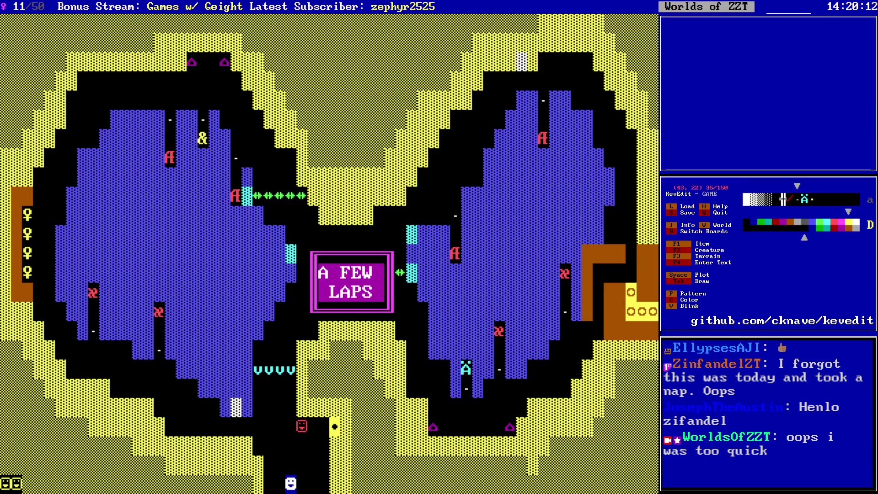
pyautogui.press('Up')
pyautogui.press('Up')
pyautogui.press('Up')
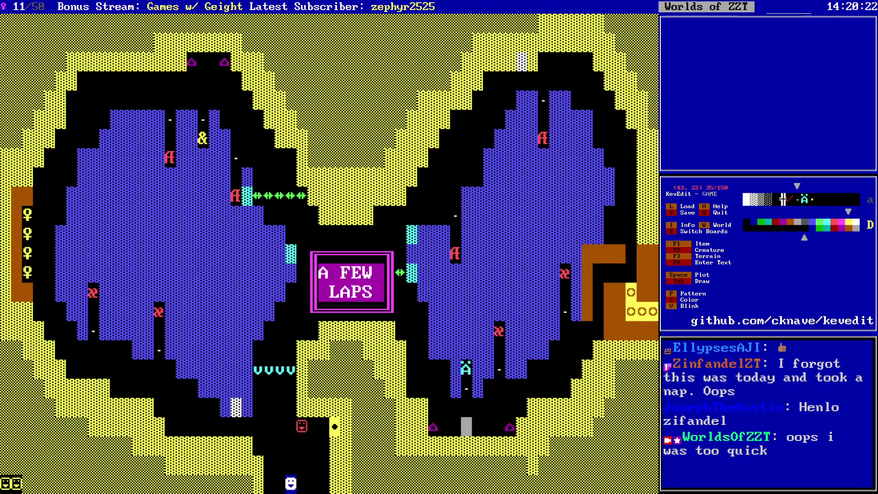
pyautogui.press('Up')
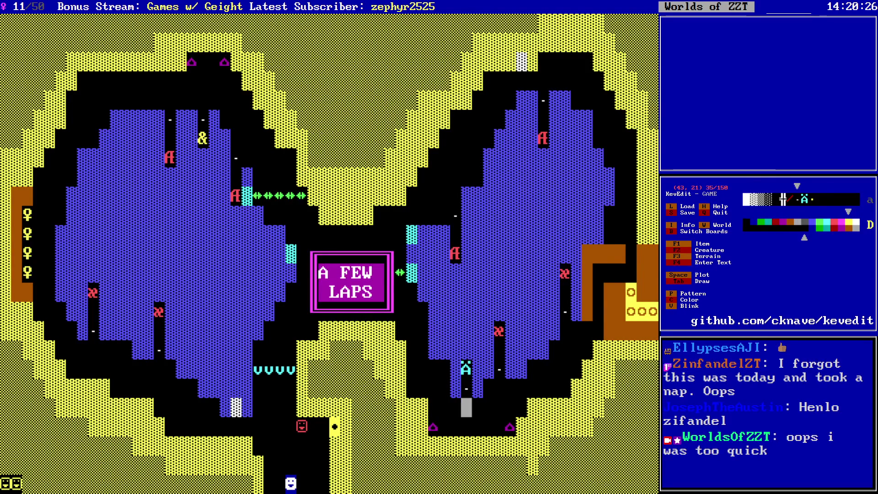
pyautogui.press('Up')
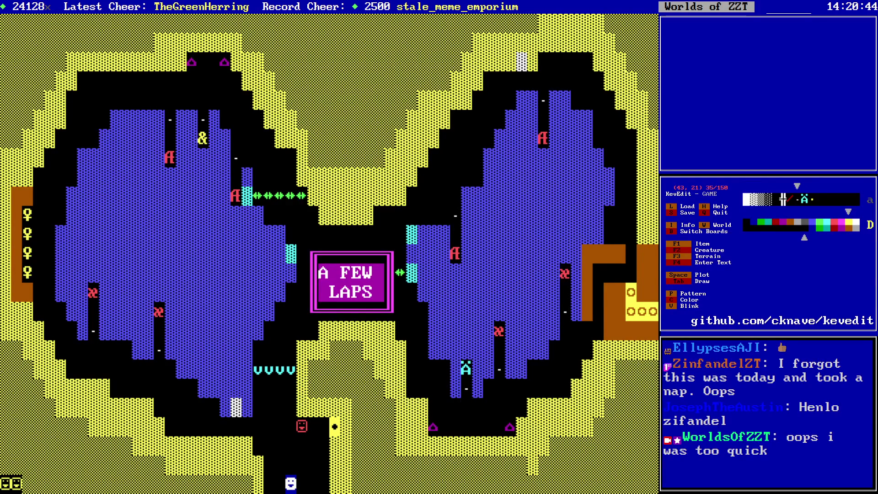
# Add the line '#if not contact end' after :touch in Big Ammo's script
pyautogui.press('Up')
pyautogui.press('Up')
pyautogui.press('Return')
pyautogui.press('Return')
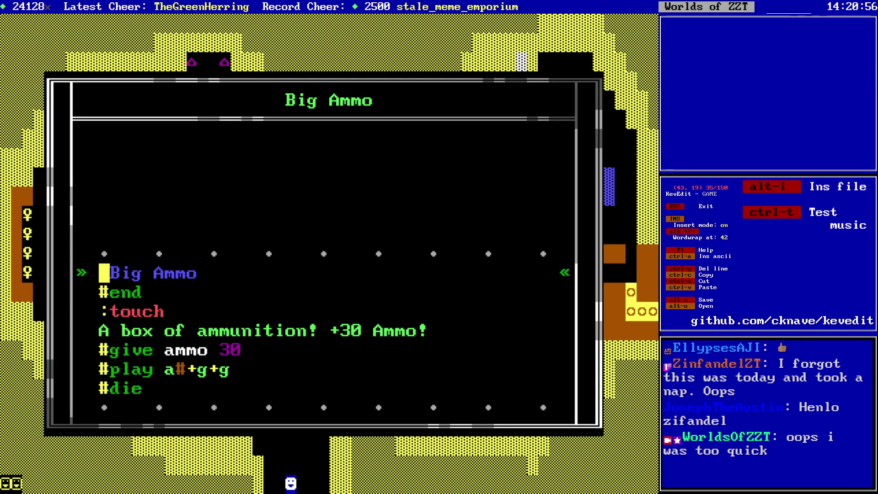
pyautogui.press('Down')
pyautogui.press('Down')
pyautogui.press('Down')
pyautogui.press('Left')
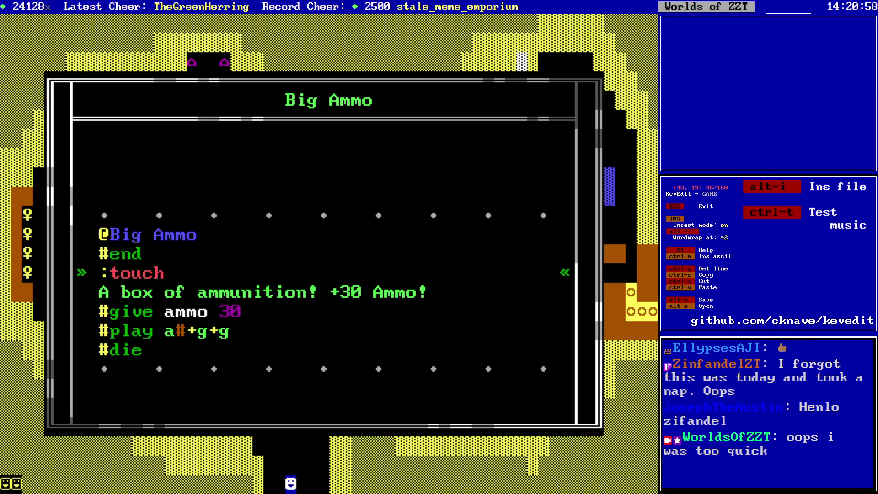
pyautogui.press('Return')
pyautogui.write('#if contac')
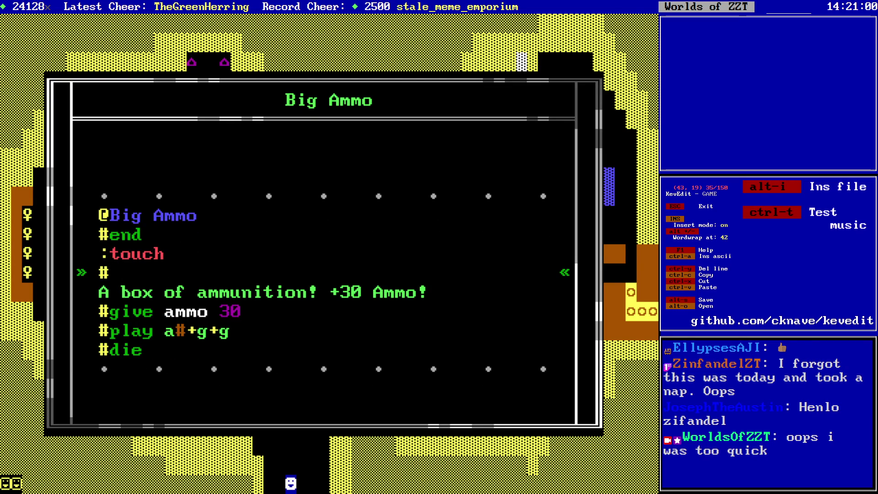
pyautogui.write('t end')
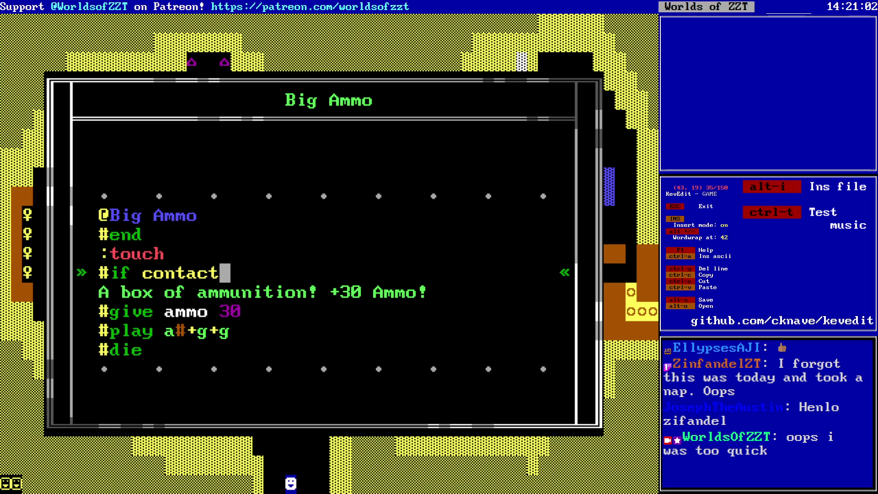
pyautogui.press('Left')
pyautogui.press('Left')
pyautogui.press('Left')
pyautogui.press('Left')
pyautogui.press('Left')
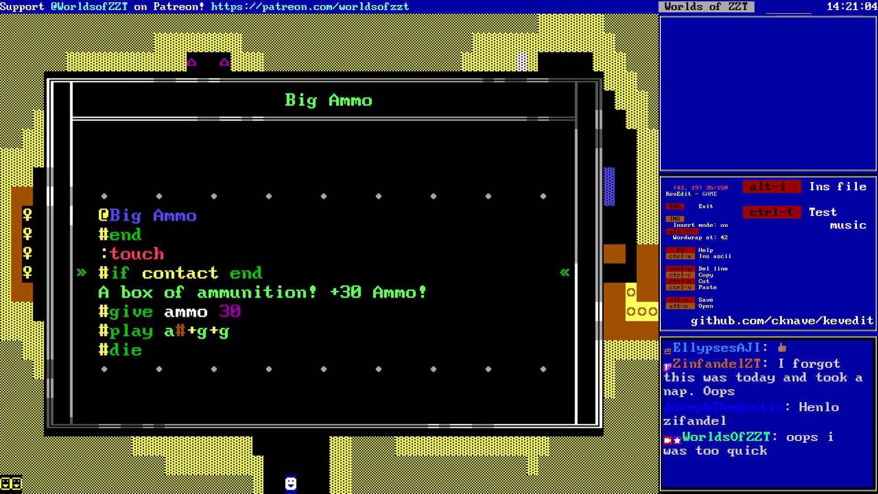
pyautogui.write('not')
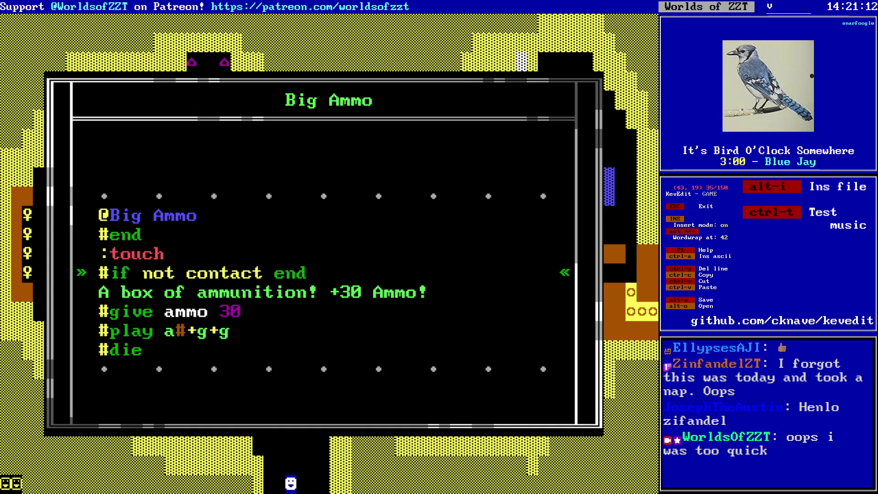
pyautogui.press('Escape')
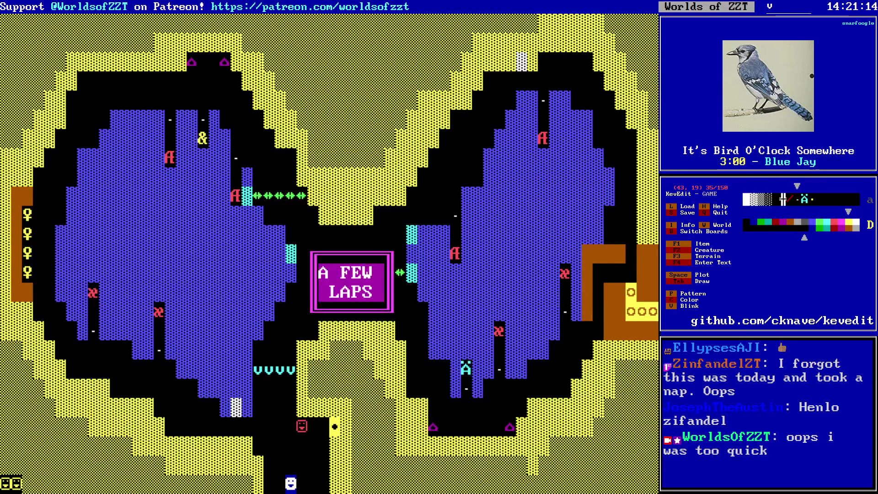
# Copy the '#if not contact end' line from Big Ammo's code
pyautogui.press('Right')
pyautogui.press('Right')
pyautogui.press('Right')
pyautogui.press('Down')
pyautogui.press('Down')
pyautogui.press('Down')
pyautogui.press('Return')
pyautogui.press('Return')
pyautogui.press('Down')
pyautogui.press('Down')
pyautogui.press('Down')
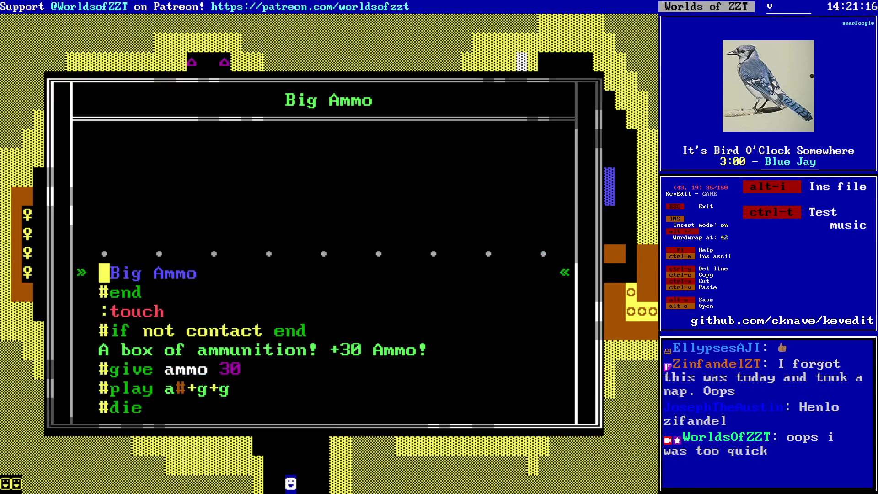
pyautogui.hotkey('shift', 'End')
pyautogui.hotkey('ctrl', 'c')
pyautogui.press('Escape')
# Paste the contact-check line into the Pretzel object's code after :touch
pyautogui.press('Left')
pyautogui.press('Left')
pyautogui.press('Left')
pyautogui.press('Up')
pyautogui.press('Up')
pyautogui.press('Up')
pyautogui.press('Left')
pyautogui.press('Left')
pyautogui.press('Left')
pyautogui.press('Right')
pyautogui.press('Up')
pyautogui.press('Right')
pyautogui.press('Right')
pyautogui.press('Right')
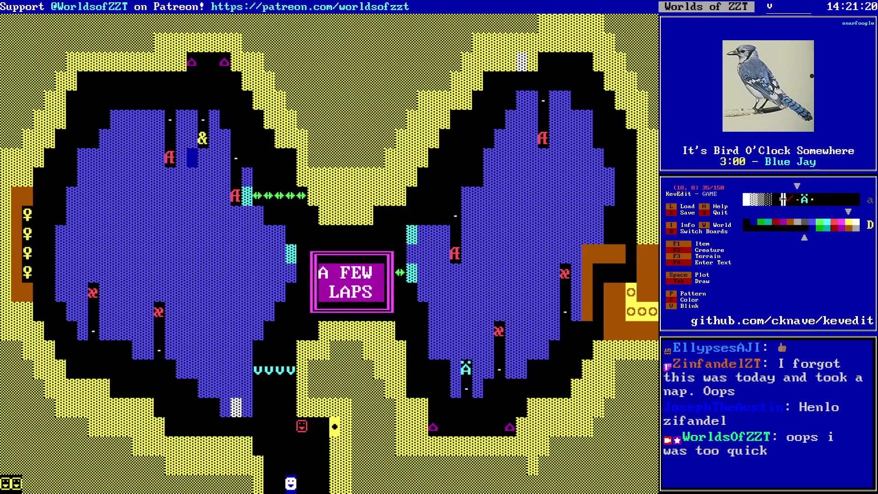
pyautogui.press('Right')
pyautogui.press('Right')
pyautogui.press('Up')
pyautogui.press('Return')
pyautogui.press('Return')
pyautogui.press('Down')
pyautogui.press('Down')
pyautogui.hotkey('ctrl', 'v')
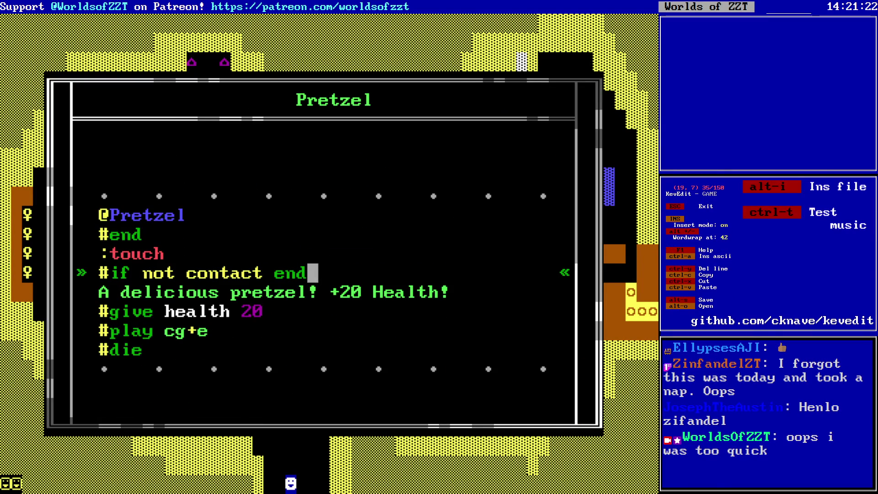
# Correct the pasted line so it keeps plain 'end', then close Pretzel's code
pyautogui.press('Left')
pyautogui.press('Left')
pyautogui.press('Left')
pyautogui.write('#')
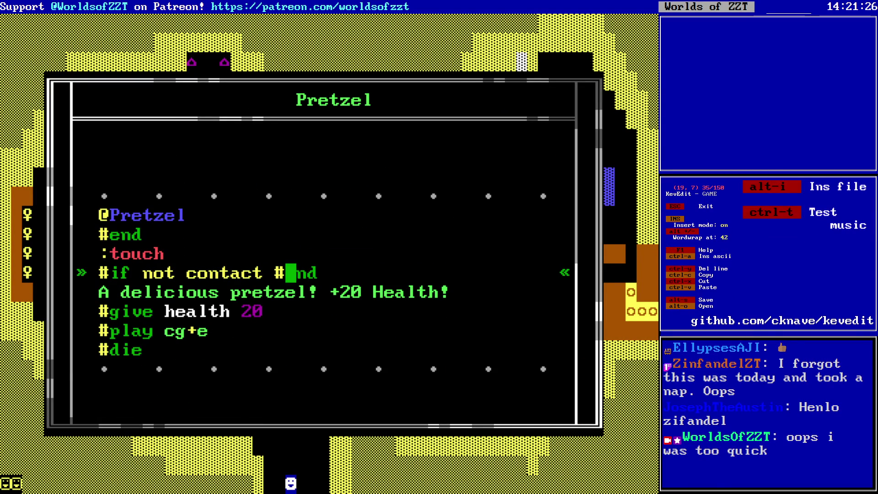
pyautogui.press('BackSpace')
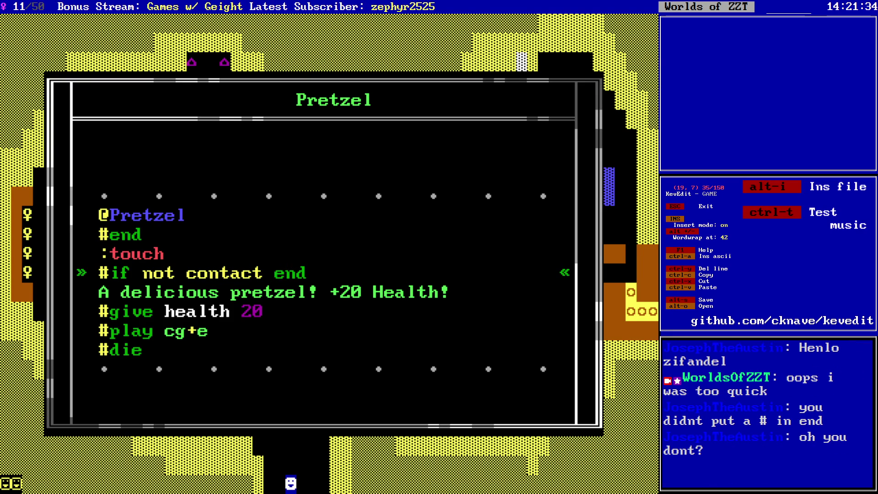
pyautogui.write('#')
pyautogui.click(323, 273)
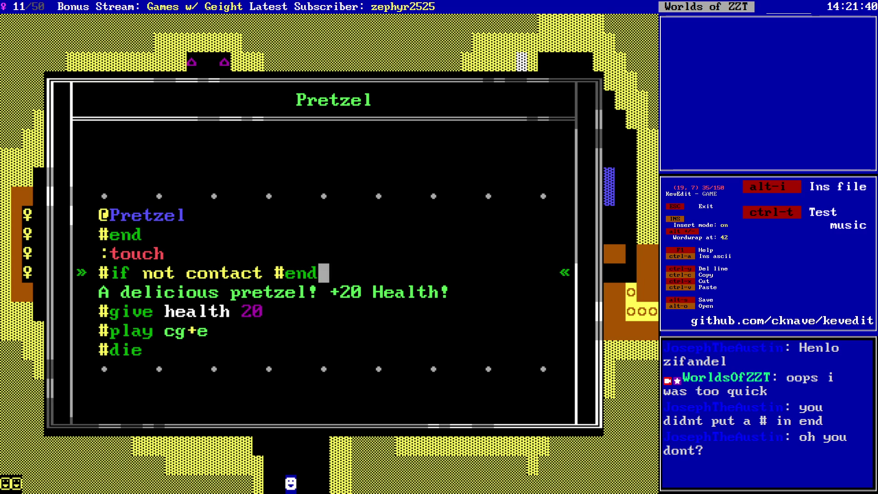
pyautogui.press('Left')
pyautogui.press('Left')
pyautogui.press('BackSpace')
pyautogui.press('Left')
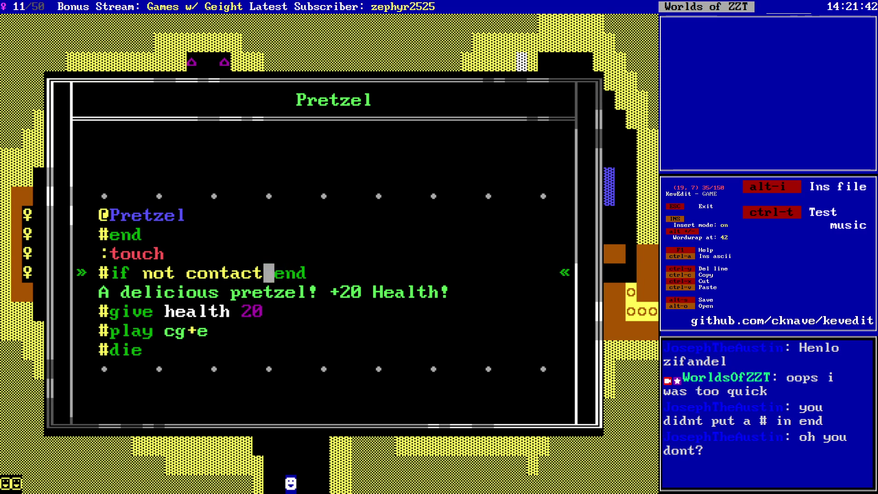
pyautogui.press('Delete')
pyautogui.write('e')
pyautogui.press('Right')
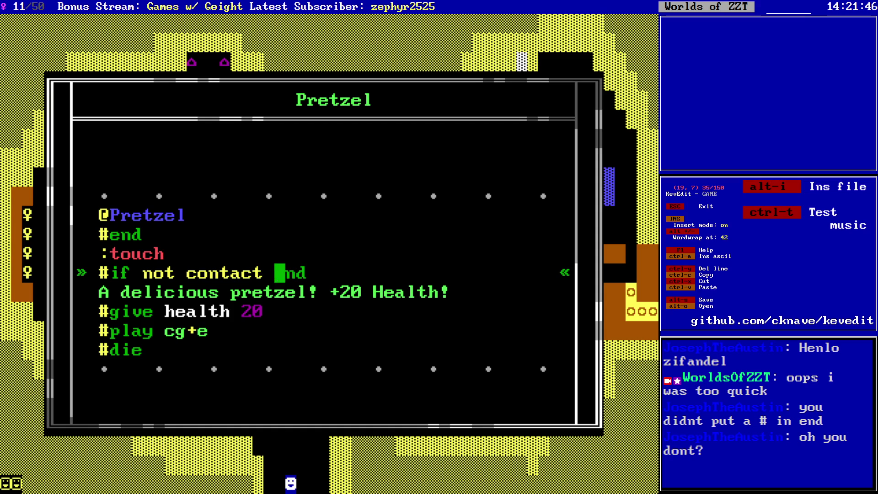
pyautogui.write('#')
pyautogui.press('BackSpace')
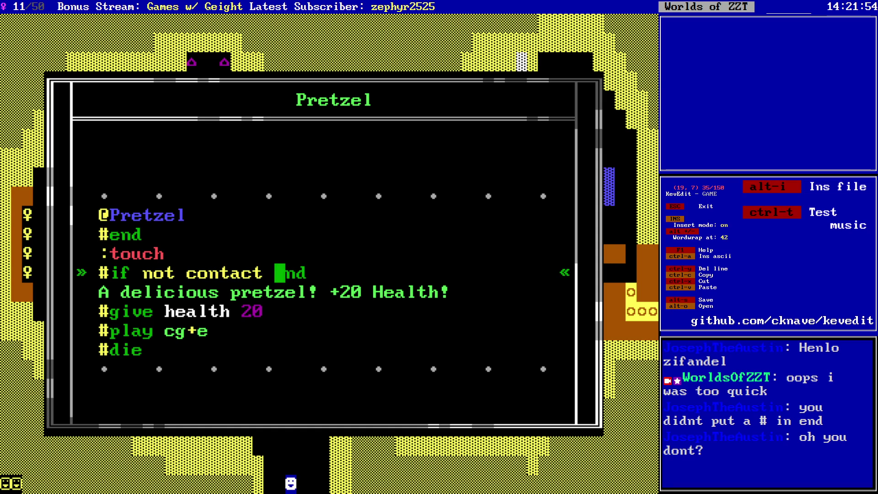
pyautogui.press('Down')
pyautogui.press('Down')
pyautogui.press('Down')
pyautogui.press('Escape')
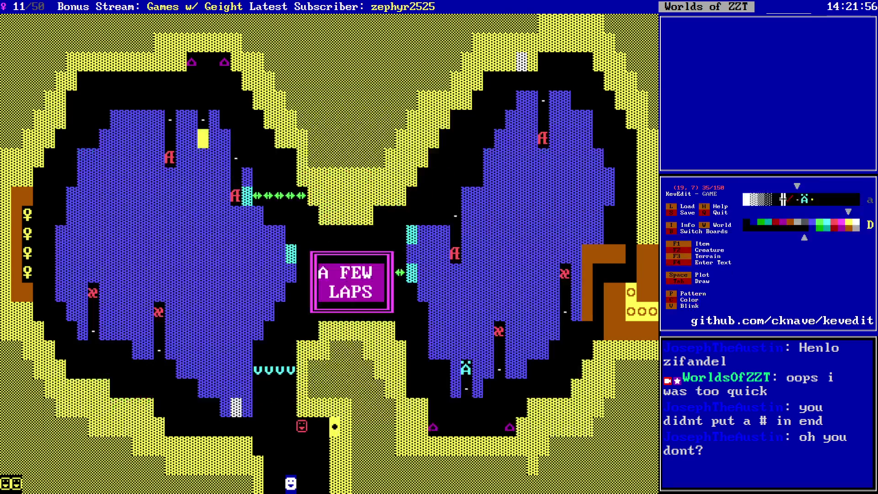
# Save the world and move to the purple ⌂ on the top edge
pyautogui.hotkey('alt', 's')
pyautogui.press('Return')
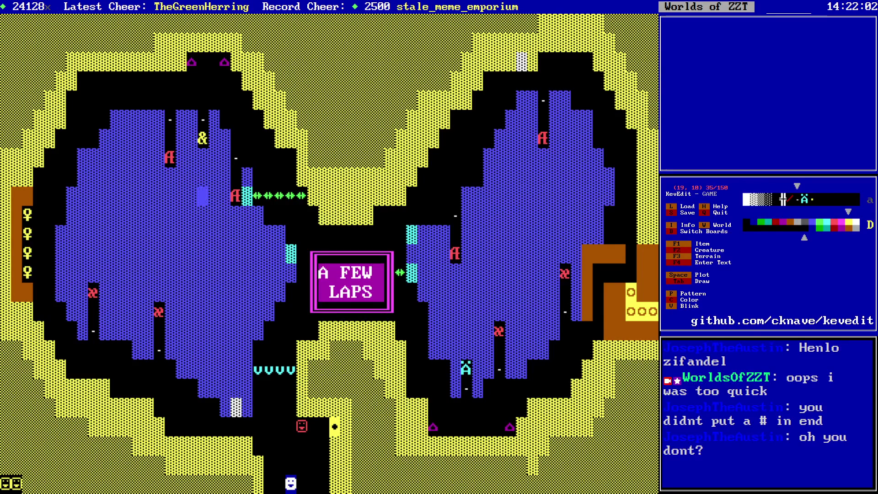
pyautogui.press('Down')
pyautogui.press('Left')
pyautogui.press('Left')
pyautogui.press('Left')
pyautogui.press('Left')
pyautogui.press('Left')
pyautogui.press('Left')
pyautogui.press('Right')
pyautogui.press('Right')
pyautogui.press('Right')
pyautogui.press('Right')
pyautogui.press('Right')
pyautogui.press('Right')
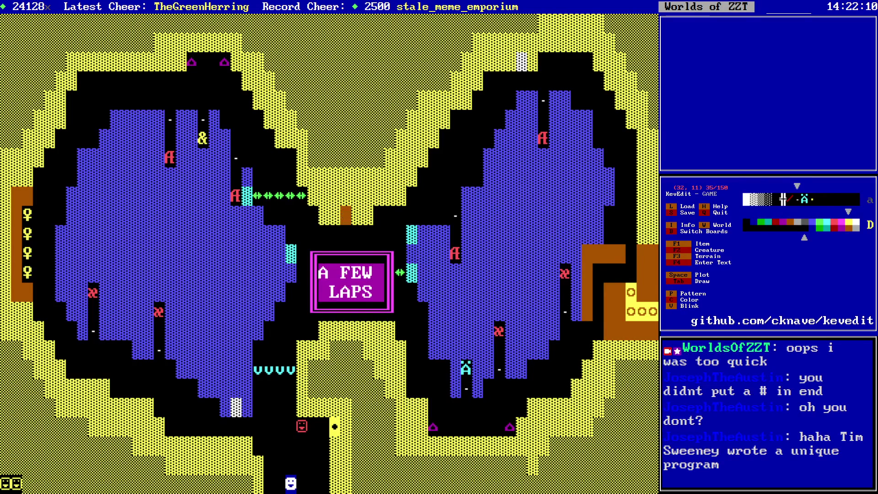
pyautogui.press('Up')
pyautogui.press('Left')
pyautogui.press('Left')
pyautogui.press('Left')
pyautogui.press('Up')
pyautogui.press('Up')
pyautogui.press('Up')
pyautogui.press('Left')
# Copy the purple ⌂ and plot it in the gap above the A FEW LAPS sign
pyautogui.press('Up')
pyautogui.press('Up')
pyautogui.press('Return')
pyautogui.press('Right')
pyautogui.press('Right')
pyautogui.press('Right')
pyautogui.press('Down')
pyautogui.press('Down')
pyautogui.press('Down')
pyautogui.press('Up')
pyautogui.press('Up')
pyautogui.press('Up')
pyautogui.press('Right')
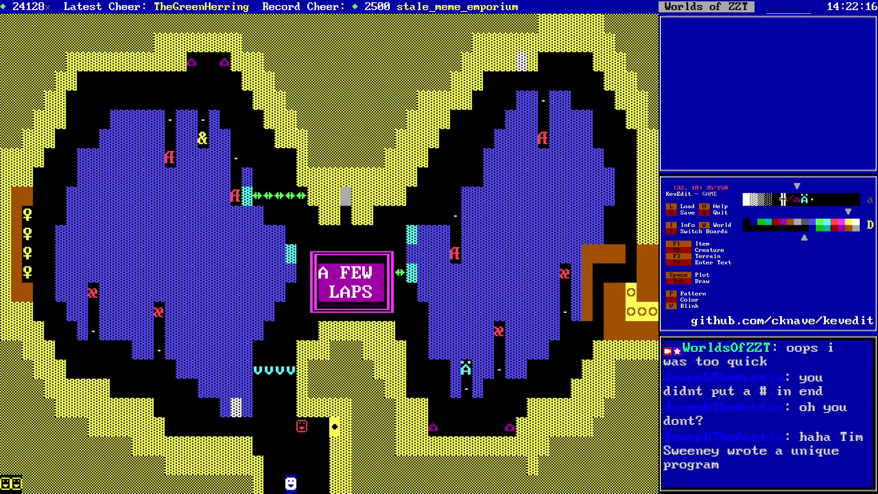
pyautogui.press('space')
# Inspect the red object's code without changes, then start a test play
pyautogui.press('Down')
pyautogui.press('Down')
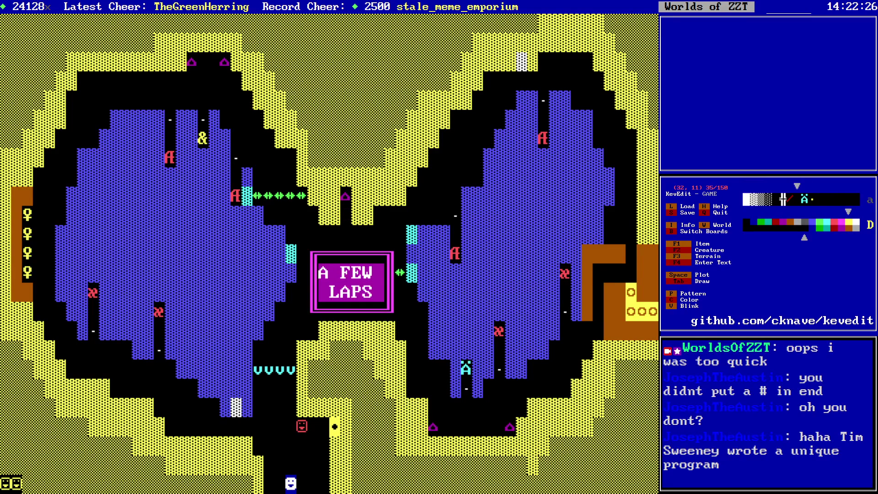
pyautogui.press('Down')
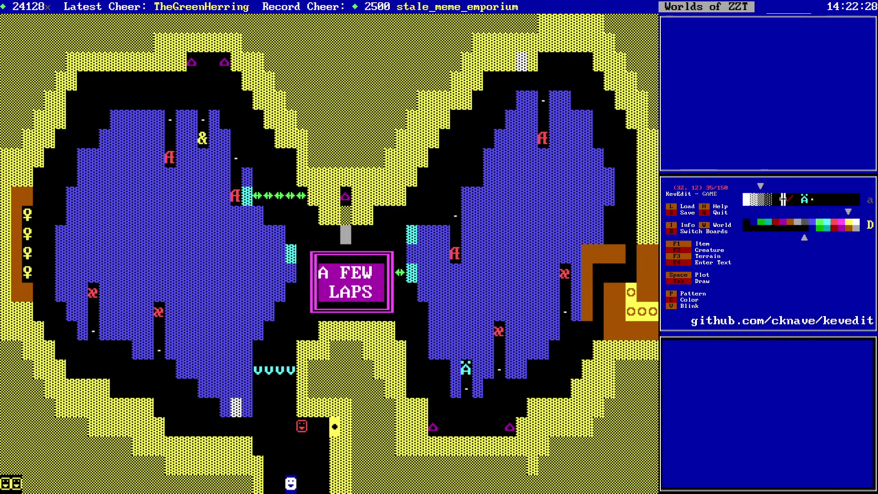
pyautogui.press('F1')
pyautogui.press('Escape')
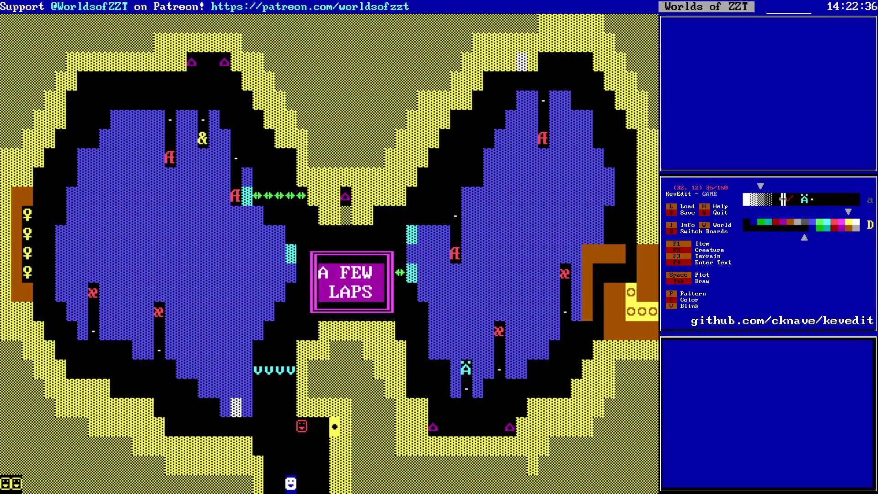
pyautogui.click(236, 427)
pyautogui.press('Right')
pyautogui.press('Right')
pyautogui.press('Right')
pyautogui.press('Return')
pyautogui.press('Escape')
pyautogui.press('s')
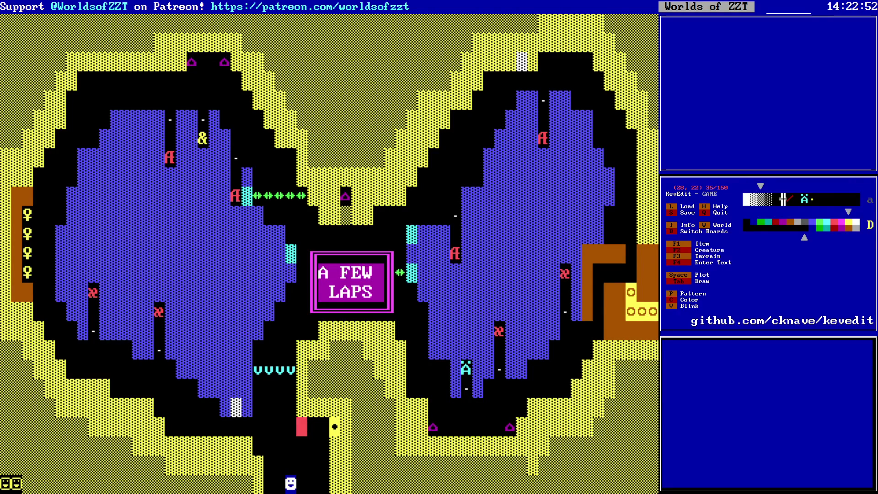
pyautogui.hotkey('alt', 't')
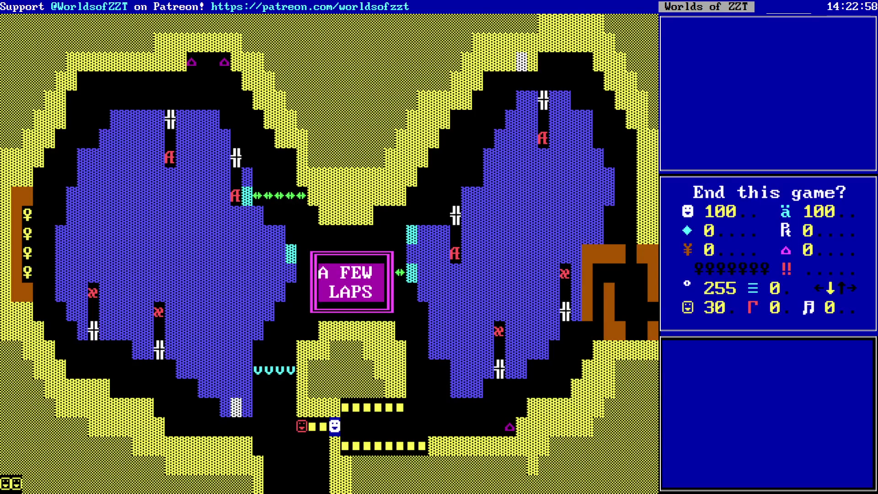
pyautogui.press('y')
pyautogui.press('w')
pyautogui.press('Escape')
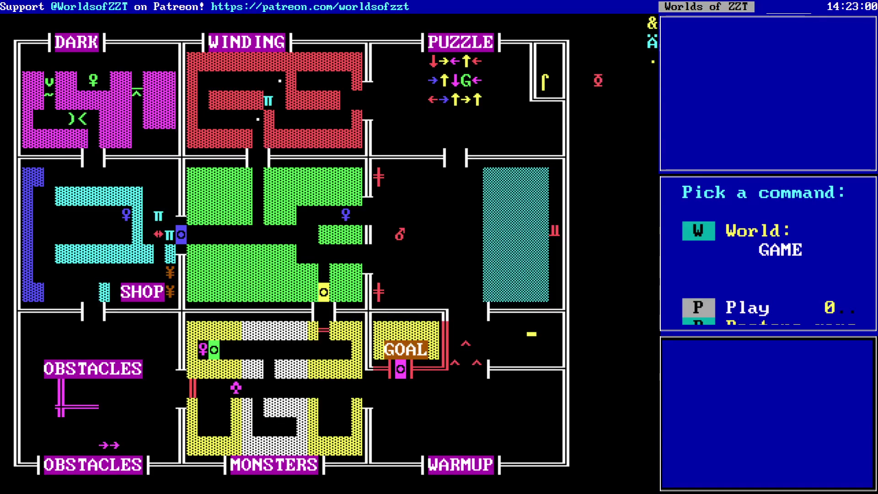
pyautogui.press('p')
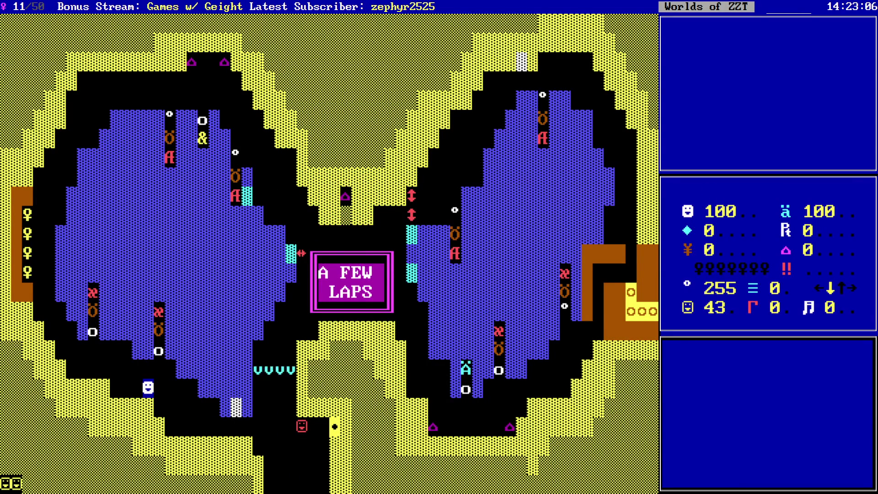
pyautogui.press('q')
pyautogui.press('y')
pyautogui.press('q')
pyautogui.press('y')
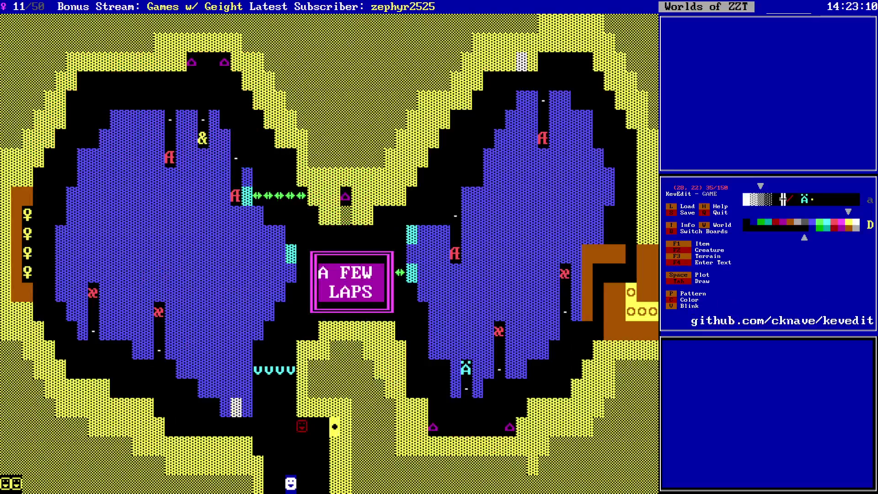
# Flip to another board and back, then start a paused ZZT playtest of A FEW LAPS
pyautogui.press('pagedown')
pyautogui.press('pageup')
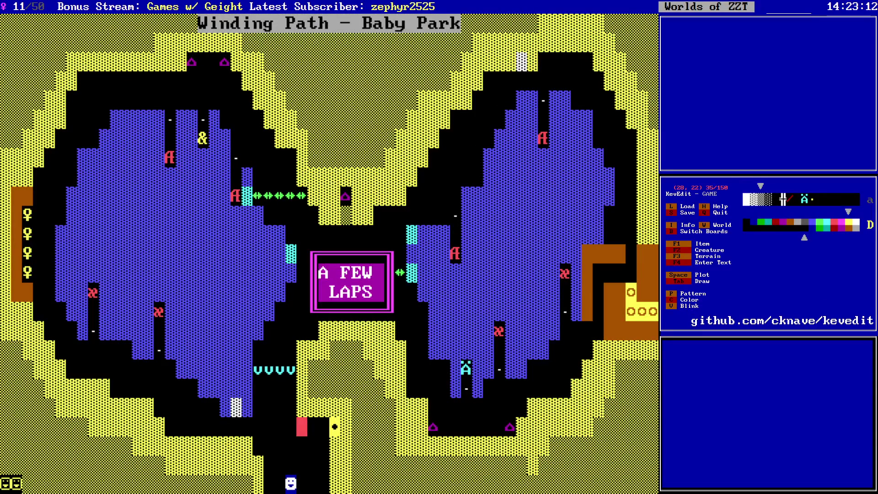
pyautogui.press('Down')
pyautogui.press('Down')
pyautogui.press('Down')
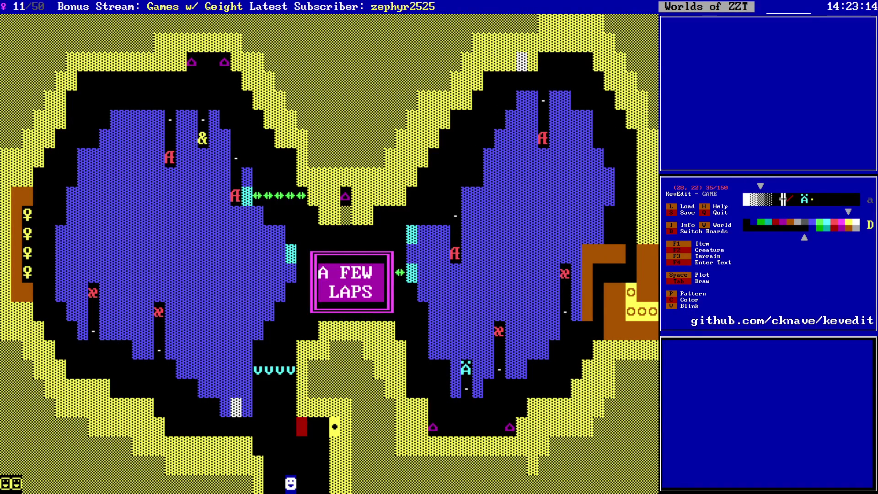
pyautogui.press('Down')
pyautogui.press('Down')
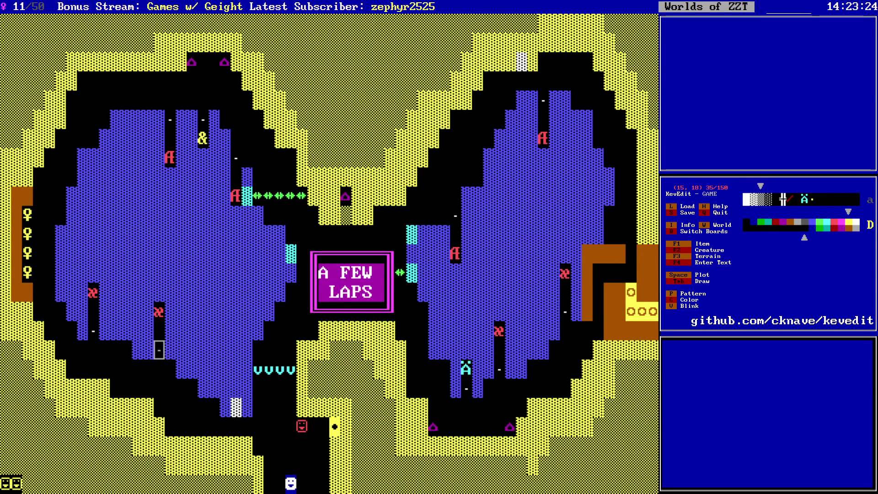
pyautogui.press('q')
pyautogui.press('n')
pyautogui.press('p')
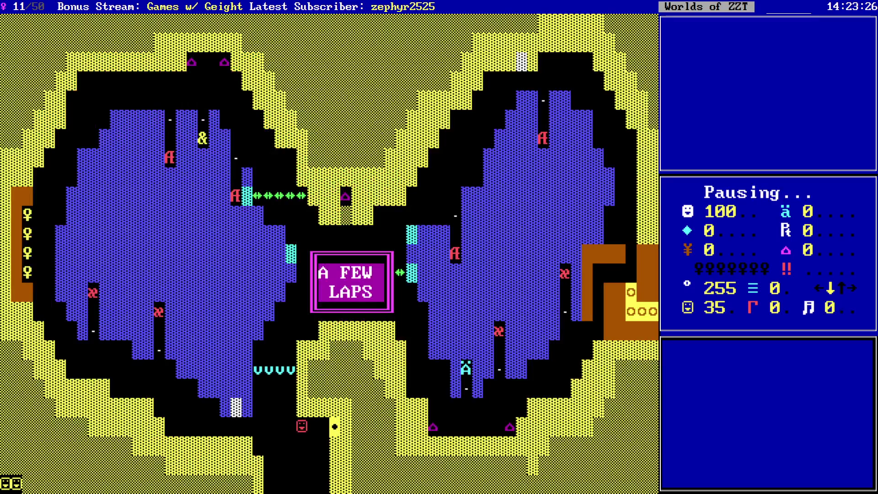
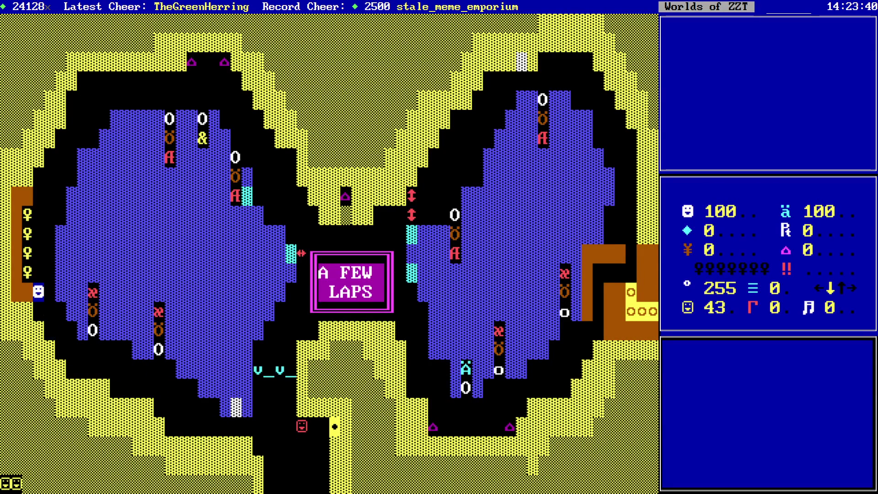
# Run up the left side of the track, shooting the creature ahead
pyautogui.press('Left')
pyautogui.press('Up')
pyautogui.press('Left')
pyautogui.press('Right')
pyautogui.press('Right')
pyautogui.press('Up')
pyautogui.press('Up')
pyautogui.press('Up')
pyautogui.press('Up')
pyautogui.press('Up')
pyautogui.press('Right')
pyautogui.press('Up')
pyautogui.press('Right')
pyautogui.press('Up')
pyautogui.press('Up')
pyautogui.press('Right')
pyautogui.hotkey('shift', 'Right')
pyautogui.press('Right')
pyautogui.press('Right')
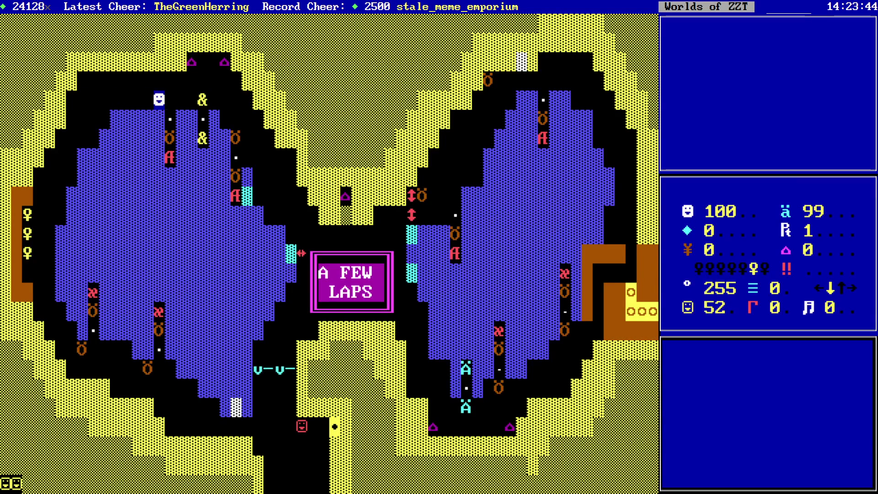
# Grab the pretzel and ammo, then head right while firing at enemies
pyautogui.press('Right')
pyautogui.press('Up')
pyautogui.press('Up')
pyautogui.press('Right')
pyautogui.press('Right')
pyautogui.press('Right')
pyautogui.press('Down')
pyautogui.press('Down')
pyautogui.hotkey('shift', 'Left')
pyautogui.hotkey('shift', 'Down')
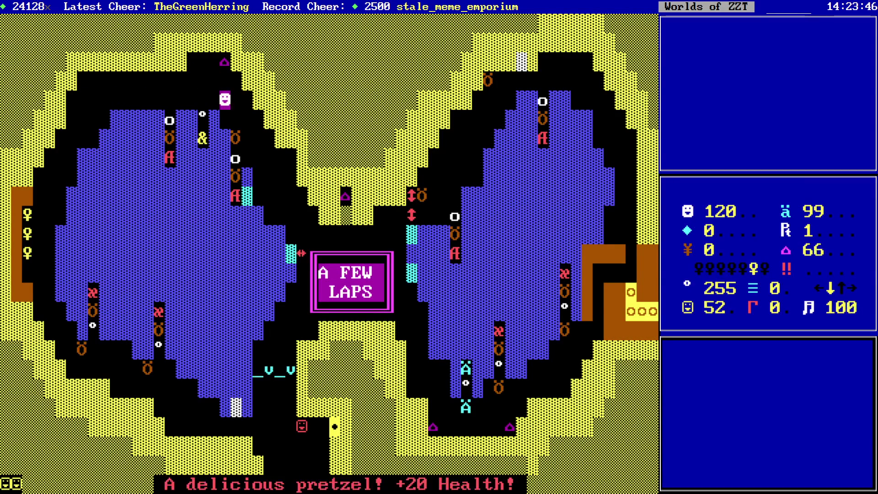
pyautogui.press('Right')
pyautogui.press('Down')
pyautogui.press('Down')
pyautogui.hotkey('shift', 'Down')
pyautogui.hotkey('shift', 'Left')
pyautogui.press('Right')
pyautogui.press('Right')
pyautogui.press('Right')
pyautogui.press('Down')
pyautogui.hotkey('shift', 'Left')
pyautogui.hotkey('shift', 'Down')
pyautogui.hotkey('shift', 'Left')
pyautogui.hotkey('shift', 'Down')
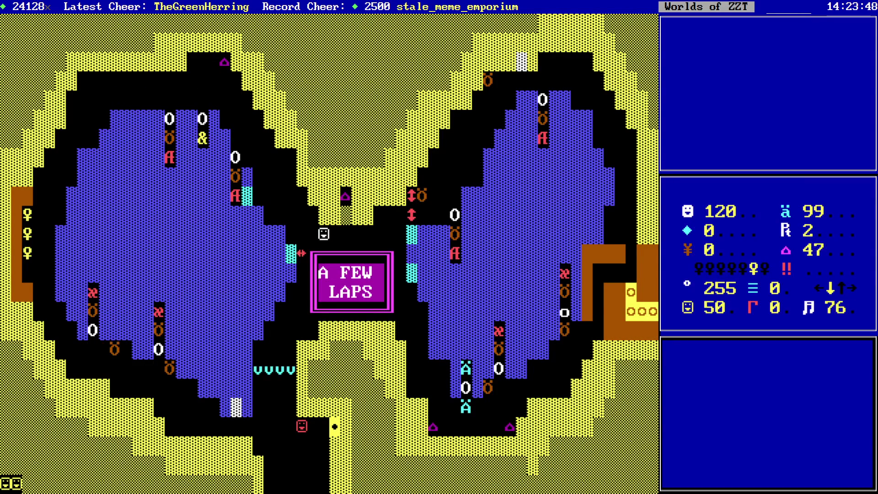
# Run down beside the A FEW LAPS sign shooting, and collect the bottom-right ammo box
pyautogui.press('Right')
pyautogui.press('Right')
pyautogui.press('Down')
pyautogui.press('Down')
pyautogui.hotkey('shift', 'Down')
pyautogui.hotkey('shift', 'Down')
pyautogui.hotkey('shift', 'Down')
pyautogui.press('Down')
pyautogui.press('Down')
pyautogui.press('Down')
pyautogui.hotkey('shift', 'Down')
pyautogui.hotkey('shift', 'Left')
pyautogui.hotkey('shift', 'Down')
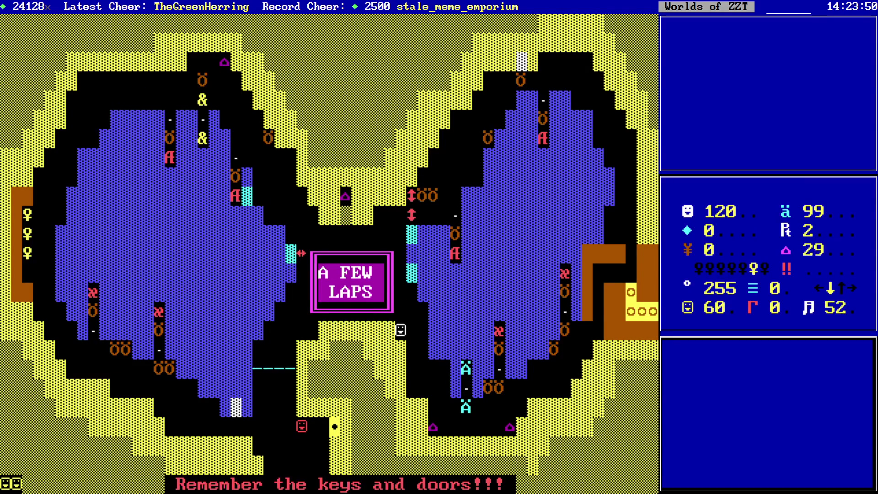
pyautogui.press('Right')
pyautogui.press('Down')
pyautogui.hotkey('shift', 'Down')
pyautogui.hotkey('shift', 'Left')
pyautogui.hotkey('shift', 'Right')
pyautogui.press('Right')
pyautogui.press('Down')
pyautogui.press('Down')
pyautogui.press('Down')
pyautogui.press('Right')
pyautogui.press('Right')
pyautogui.press('Right')
pyautogui.press('Down')
pyautogui.press('Right')
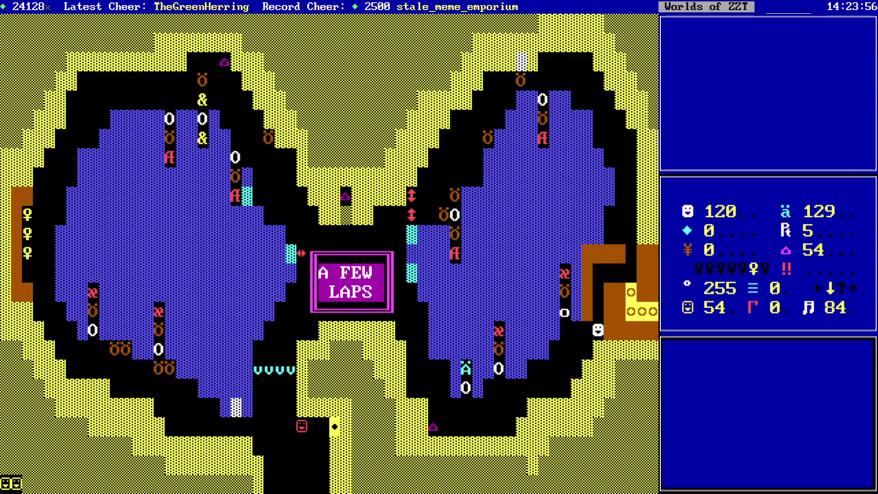
# Run up the right-hand corridor, firing upward at creatures
pyautogui.press('Up')
pyautogui.press('Up')
pyautogui.press('Up')
pyautogui.hotkey('shift', 'Up')
pyautogui.hotkey('shift', 'Up')
pyautogui.hotkey('shift', 'Up')
pyautogui.press('Up')
pyautogui.press('Right')
pyautogui.press('Up')
pyautogui.press('Up')
pyautogui.press('Up')
pyautogui.press('Up')
pyautogui.press('Left')
pyautogui.hotkey('shift', 'Up')
# Move up-left through the corridor, shooting the creatures there
pyautogui.press('Up')
pyautogui.press('Up')
pyautogui.press('Left')
pyautogui.press('Up')
pyautogui.press('Left')
pyautogui.hotkey('shift', 'Left')
pyautogui.hotkey('shift', 'Left')
pyautogui.press('Up')
pyautogui.press('Left')
pyautogui.press('Left')
pyautogui.hotkey('shift', 'Left')
pyautogui.press('Left')
pyautogui.press('Left')
pyautogui.press('Left')
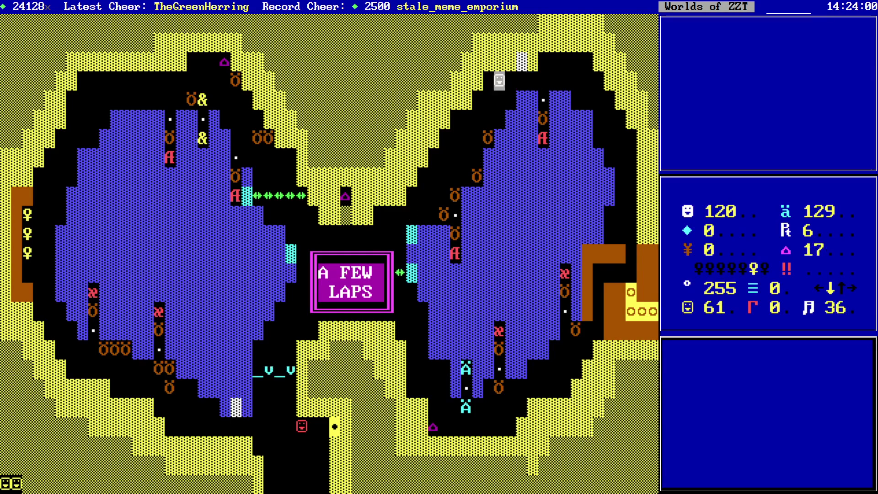
pyautogui.press('Left')
pyautogui.press('Left')
pyautogui.press('Down')
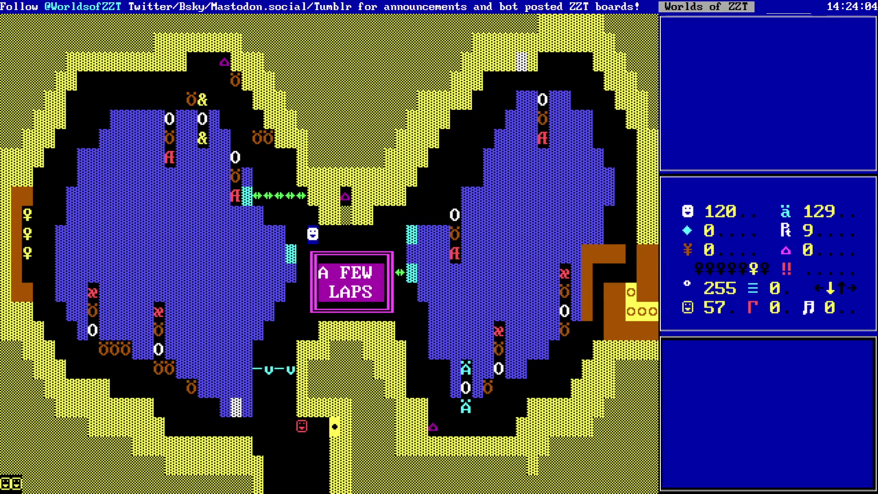
# Head down-left into the bottom corridor and run left back to the start
pyautogui.press('Down')
pyautogui.press('Down')
pyautogui.press('Down')
pyautogui.press('Down')
pyautogui.press('Down')
pyautogui.press('Left')
pyautogui.press('Down')
pyautogui.press('Down')
pyautogui.press('Down')
pyautogui.press('Left')
pyautogui.press('Down')
pyautogui.press('Left')
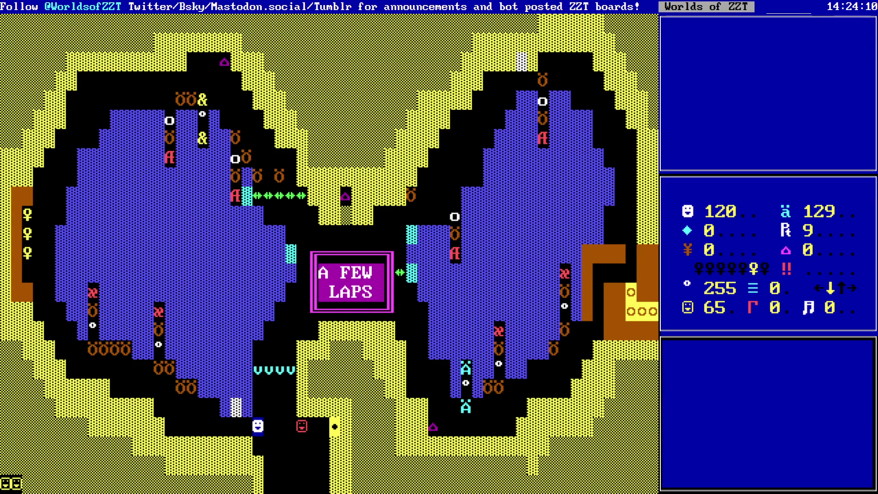
pyautogui.press('Left')
pyautogui.press('Left')
pyautogui.press('Left')
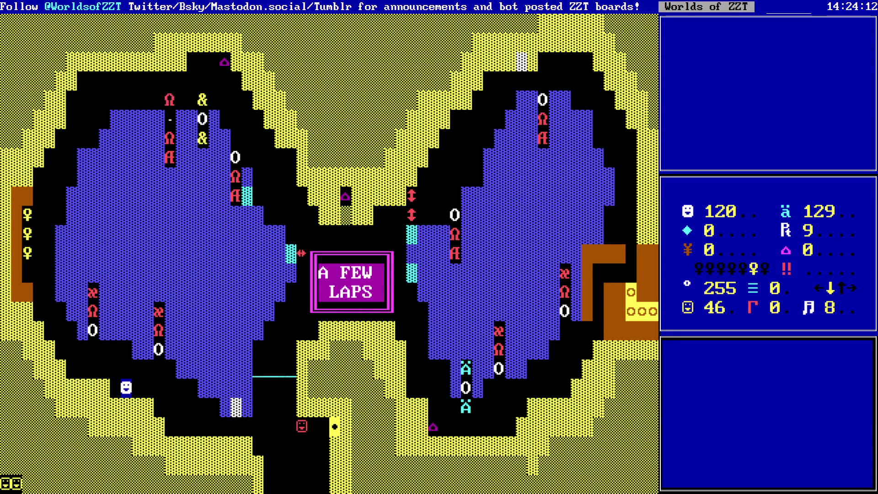
# Steer the player up the left corridor of the A FEW LAPS track
pyautogui.press('Left')
pyautogui.press('Left')
pyautogui.press('Left')
pyautogui.press('Up')
pyautogui.press('Left')
pyautogui.press('Up')
pyautogui.press('Up')
pyautogui.press('Up')
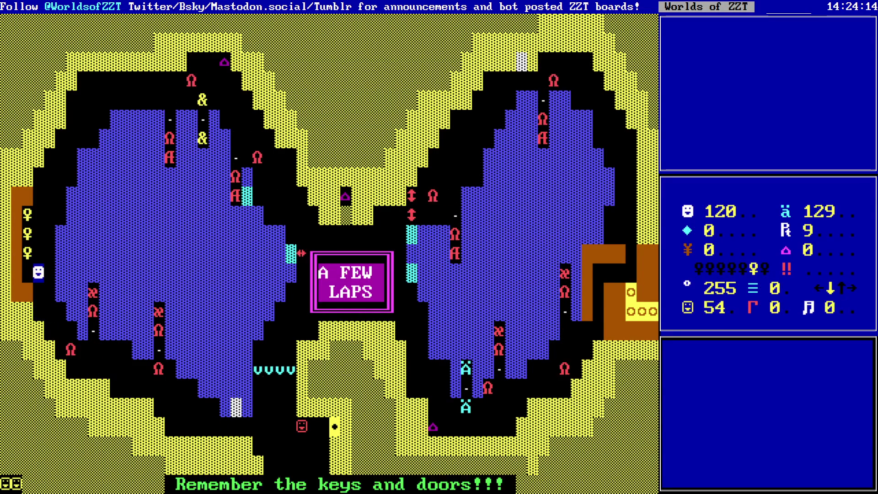
pyautogui.press('Up')
pyautogui.press('Right')
pyautogui.press('Up')
pyautogui.press('Up')
pyautogui.press('Right')
pyautogui.press('Up')
pyautogui.press('Up')
pyautogui.press('Right')
pyautogui.press('Up')
pyautogui.press('Right')
pyautogui.press('Up')
pyautogui.press('Up')
pyautogui.press('Up')
# Run along the top row, eating the pretzel, then head down-right toward the A FEW LAPS sign
pyautogui.press('Right')
pyautogui.press('Right')
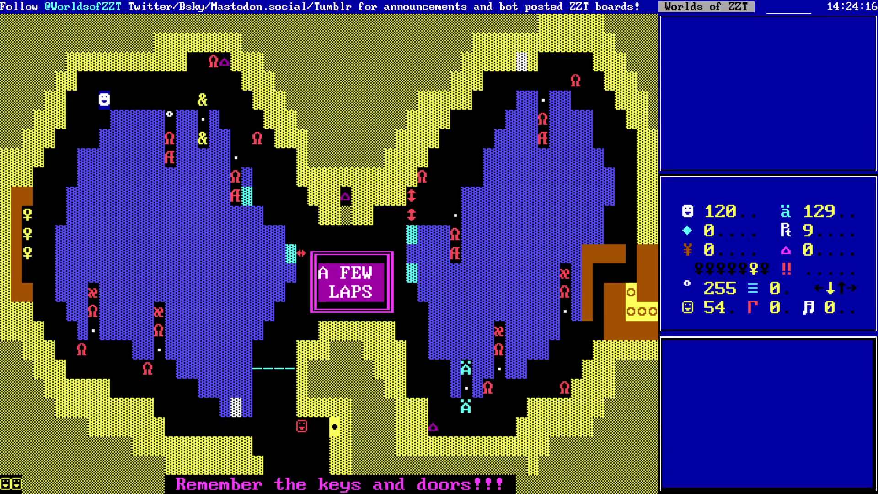
pyautogui.press('Right')
pyautogui.press('Right')
pyautogui.press('Right')
pyautogui.press('Right')
pyautogui.press('Right')
pyautogui.press('Right')
pyautogui.press('Right')
pyautogui.press('Right')
pyautogui.press('Down')
pyautogui.press('Right')
pyautogui.press('Right')
pyautogui.press('Down')
pyautogui.press('Right')
pyautogui.press('Down')
pyautogui.press('Right')
pyautogui.press('Down')
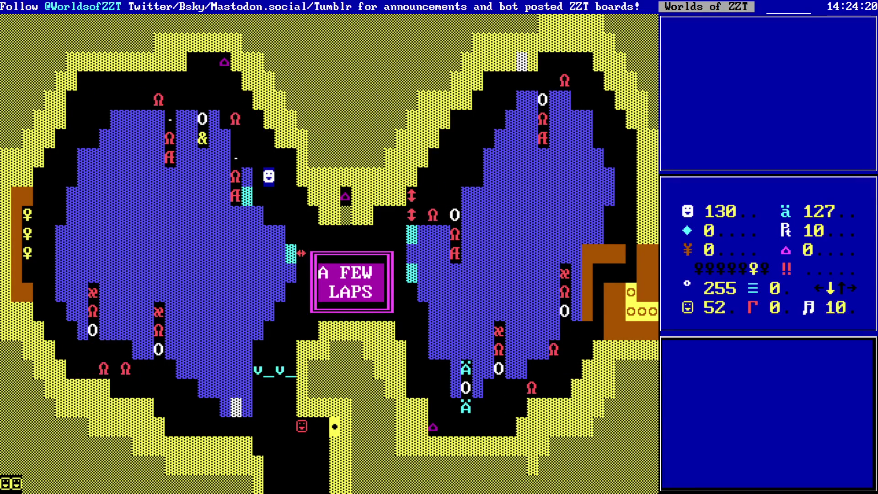
pyautogui.press('Right')
pyautogui.press('Down')
pyautogui.press('Right')
pyautogui.press('Down')
pyautogui.press('Right')
pyautogui.press('Down')
pyautogui.press('Right')
pyautogui.press('Right')
# Pass the sign, go down the column to collect the ammo box, and fire upward at enemies
pyautogui.press('Right')
pyautogui.press('Right')
pyautogui.press('Right')
pyautogui.press('Right')
pyautogui.press('Right')
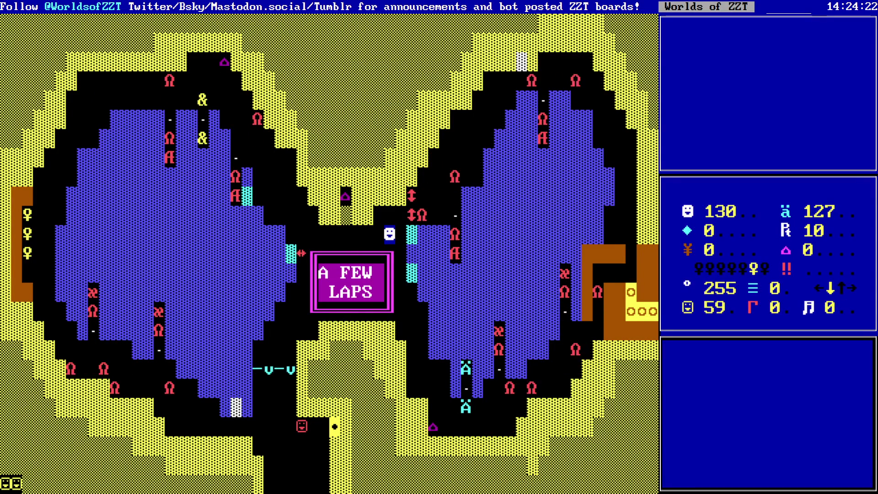
pyautogui.press('Right')
pyautogui.press('Down')
pyautogui.press('Down')
pyautogui.press('Down')
pyautogui.press('Down')
pyautogui.press('Down')
pyautogui.press('Right')
pyautogui.press('Down')
pyautogui.press('Right')
pyautogui.press('Down')
pyautogui.press('Right')
pyautogui.press('Right')
pyautogui.press('Down')
pyautogui.press('Down')
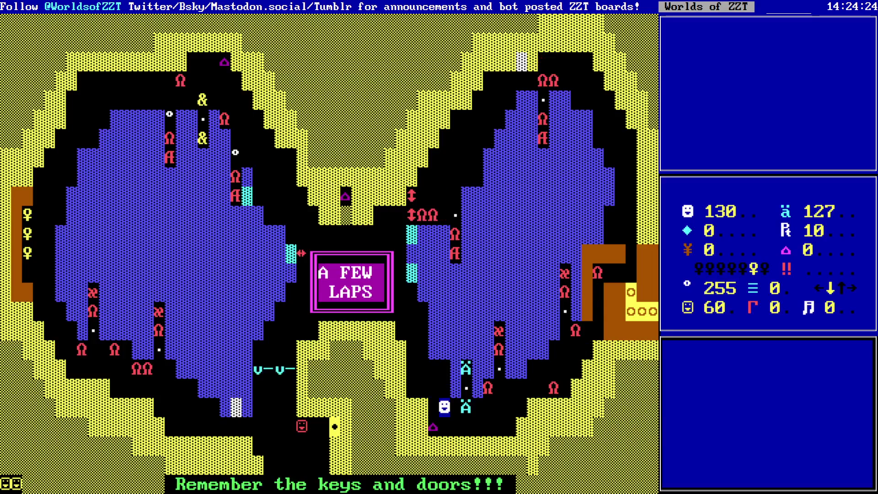
pyautogui.press('Right')
pyautogui.press('Down')
pyautogui.press('Right')
pyautogui.press('Right')
pyautogui.hotkey('shift', 'Up')
pyautogui.press('Right')
pyautogui.press('Up')
pyautogui.hotkey('shift', 'Up')
pyautogui.press('Up')
pyautogui.hotkey('shift', 'Up')
# Circle the right lake and run up the right corridor while firing upward
pyautogui.press('Right')
pyautogui.press('Right')
pyautogui.press('Right')
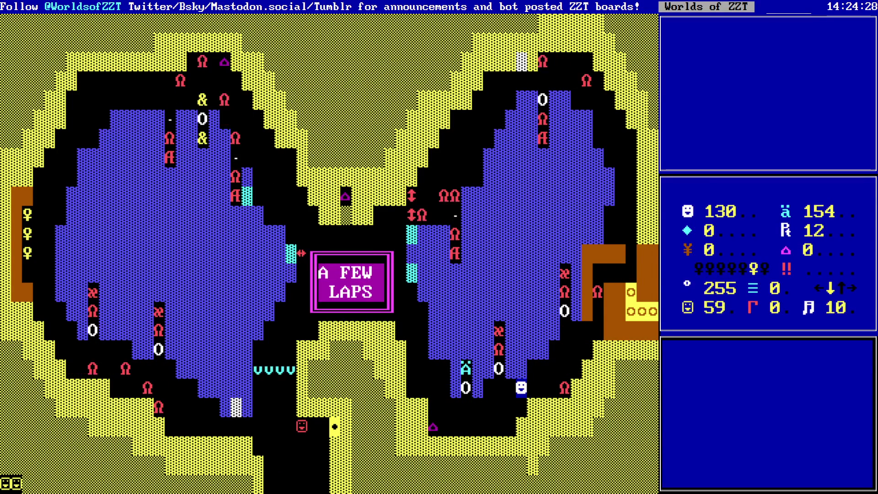
pyautogui.press('Right')
pyautogui.press('Right')
pyautogui.press('Right')
pyautogui.press('Up')
pyautogui.press('Right')
pyautogui.press('Up')
pyautogui.press('Right')
pyautogui.hotkey('shift', 'Up')
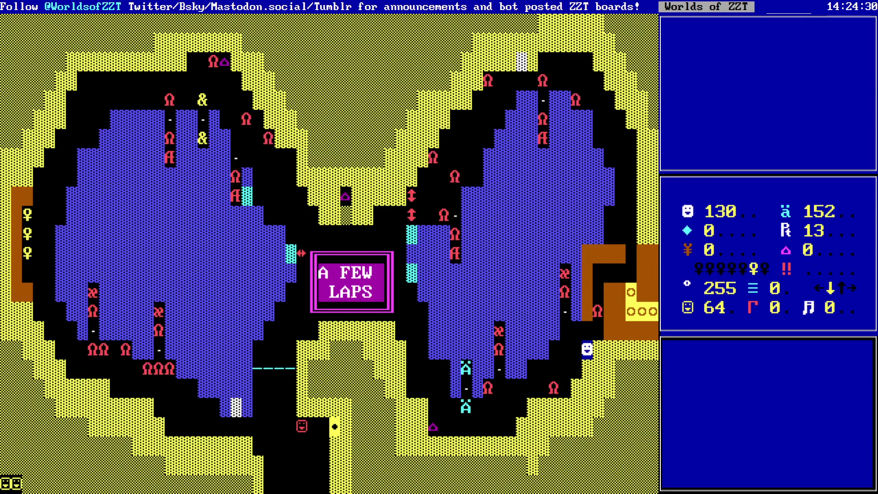
pyautogui.hotkey('shift', 'Up')
pyautogui.press('Up')
pyautogui.press('Right')
pyautogui.hotkey('shift', 'Up')
pyautogui.press('Up')
pyautogui.press('Up')
pyautogui.press('Up')
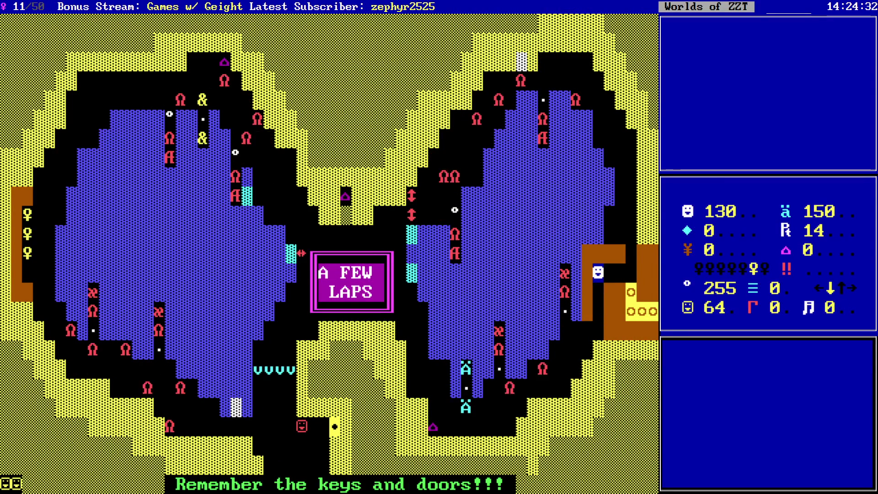
pyautogui.press('Right')
pyautogui.press('Right')
pyautogui.press('Up')
pyautogui.press('Up')
pyautogui.hotkey('shift', 'Up')
pyautogui.press('Up')
pyautogui.press('Up')
pyautogui.press('Up')
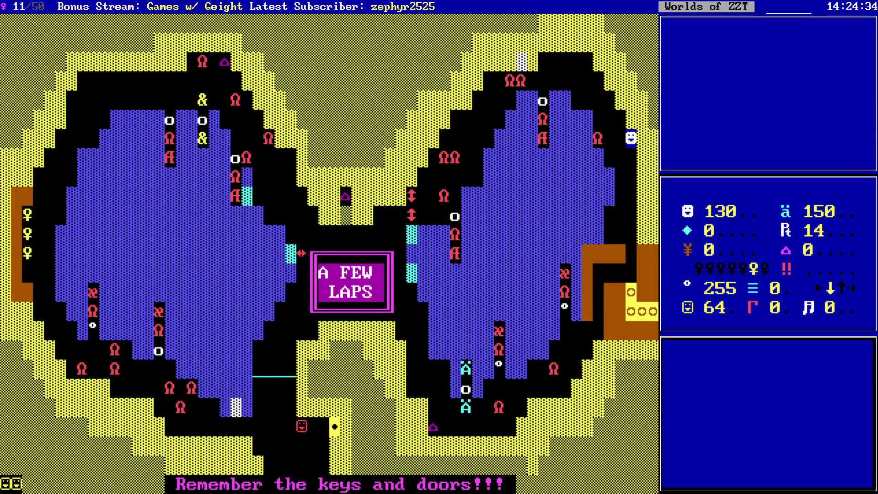
# Run left along the top of the right loop, shooting left at enemies
pyautogui.press('Left')
pyautogui.press('Up')
pyautogui.press('Up')
pyautogui.press('Left')
pyautogui.press('Up')
pyautogui.hotkey('shift', 'Left')
pyautogui.hotkey('shift', 'Left')
pyautogui.press('Left')
pyautogui.hotkey('shift', 'Left')
pyautogui.press('Left')
pyautogui.press('Left')
pyautogui.press('Left')
pyautogui.press('Left')
pyautogui.press('Left')
pyautogui.press('Left')
pyautogui.press('Left')
pyautogui.hotkey('shift', 'Left')
pyautogui.press('Left')
pyautogui.press('Left')
pyautogui.press('Right')
pyautogui.hotkey('shift', 'Left')
pyautogui.press('Left')
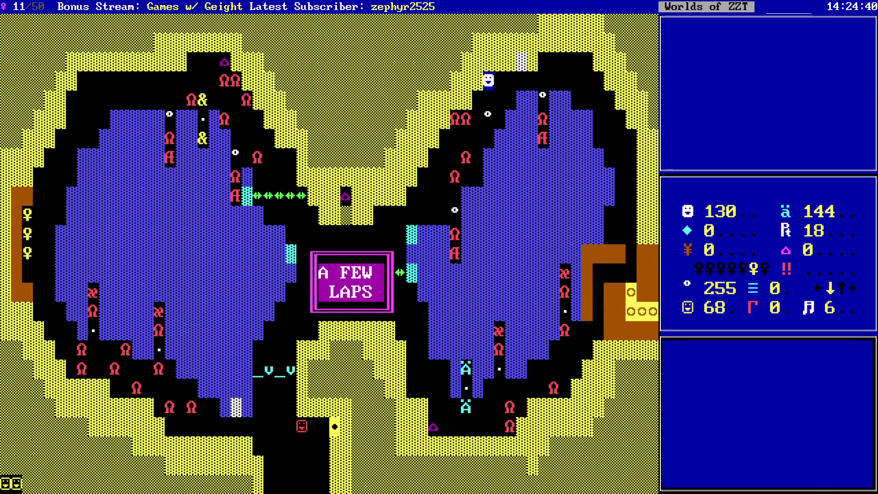
pyautogui.press('Right')
pyautogui.press('Down')
pyautogui.press('Down')
pyautogui.hotkey('shift', 'Left')
pyautogui.hotkey('shift', 'Left')
pyautogui.hotkey('shift', 'Left')
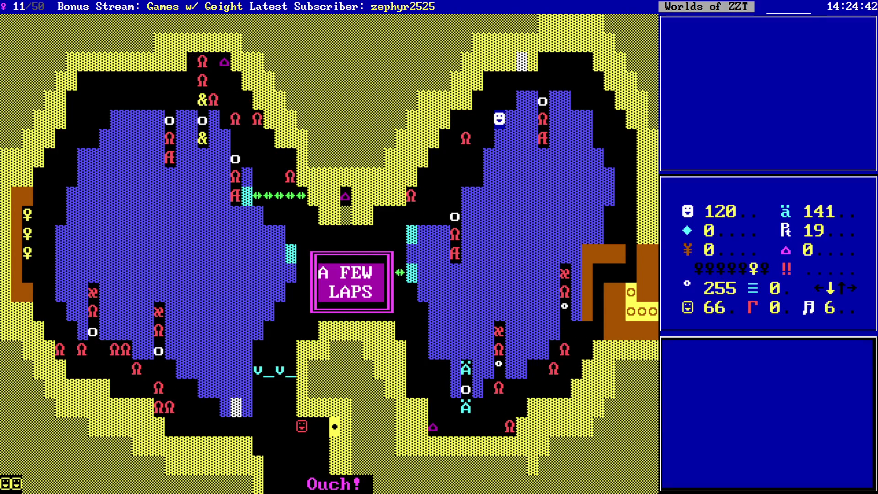
pyautogui.hotkey('shift', 'Left')
# Head down-left past the sign into the bottom corridor, finishing the lap with R at 20
pyautogui.press('Left')
pyautogui.press('Left')
pyautogui.press('Down')
pyautogui.press('Up')
pyautogui.press('Left')
pyautogui.press('Left')
pyautogui.press('Down')
pyautogui.press('Down')
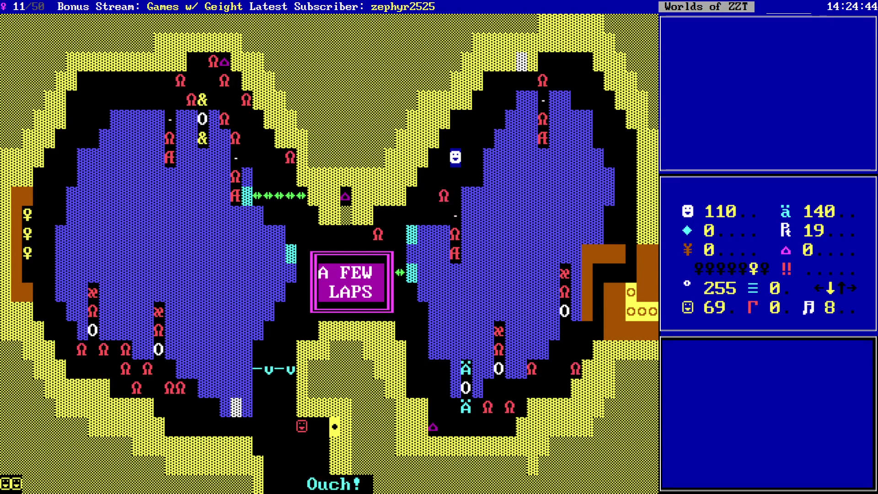
pyautogui.press('Left')
pyautogui.press('Left')
pyautogui.press('Down')
pyautogui.hotkey('shift', 'Right')
pyautogui.press('Down')
pyautogui.press('Down')
pyautogui.press('Left')
pyautogui.press('Left')
pyautogui.hotkey('shift', 'Right')
pyautogui.press('Left')
pyautogui.press('Down')
pyautogui.press('Left')
pyautogui.press('Left')
pyautogui.press('Left')
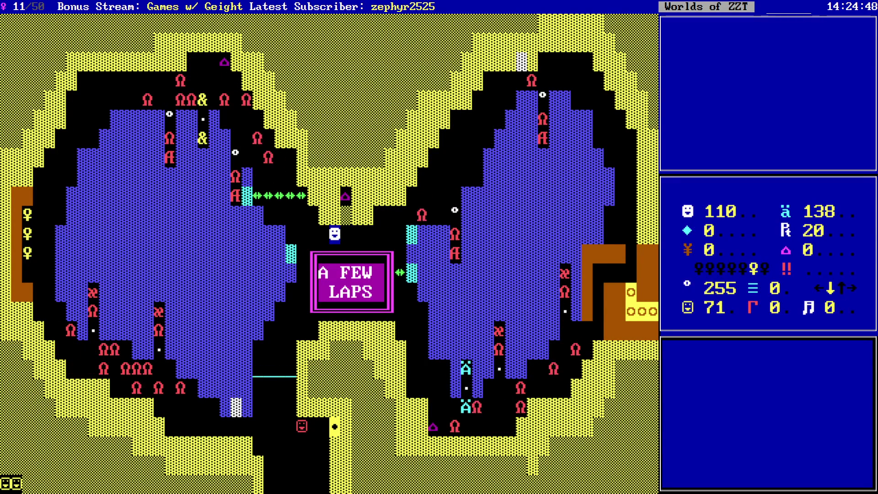
pyautogui.press('Down')
pyautogui.press('Down')
pyautogui.press('Down')
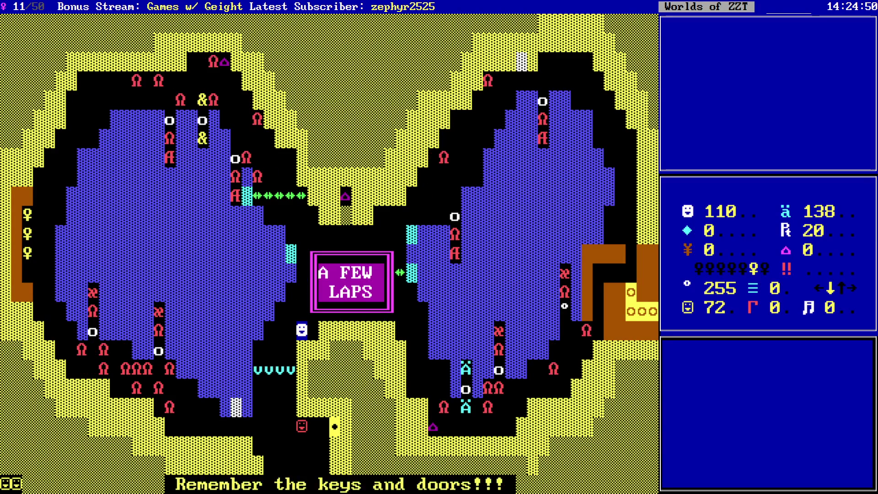
pyautogui.press('Left')
pyautogui.press('Down')
pyautogui.press('Down')
pyautogui.press('Down')
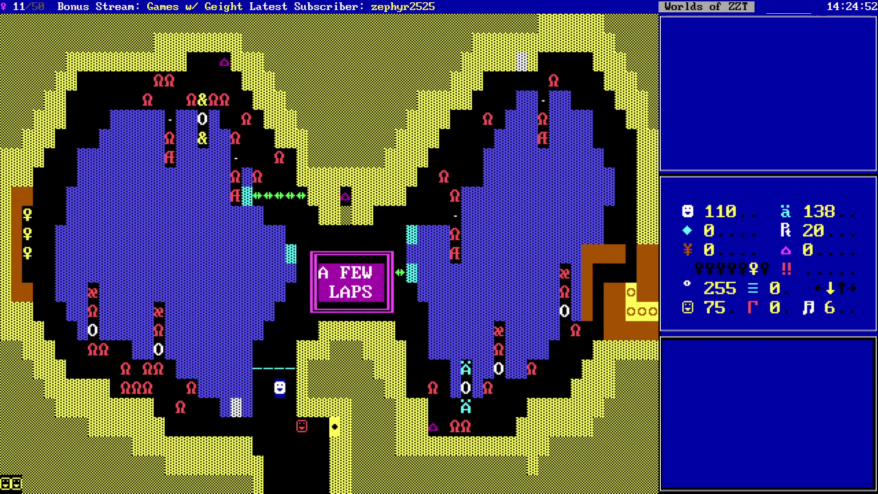
pyautogui.press('Down')
pyautogui.press('Down')
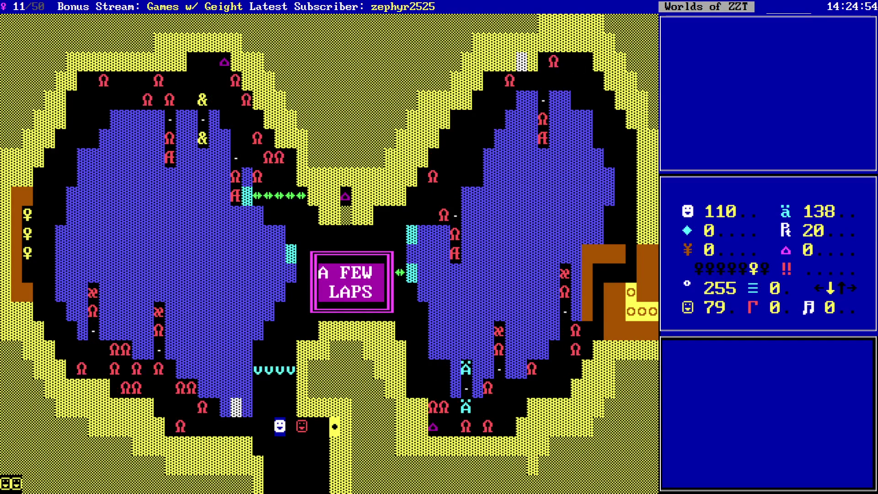
pyautogui.press('Left')
pyautogui.press('Left')
pyautogui.press('Left')
pyautogui.press('Left')
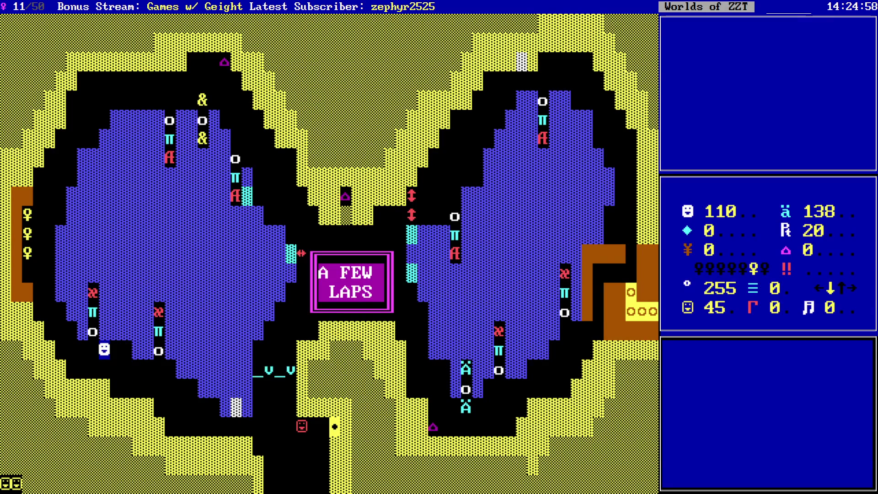
# Run up the left corridor, turn right, and fire a shot to the east
pyautogui.press('Up')
pyautogui.press('Up')
pyautogui.press('Up')
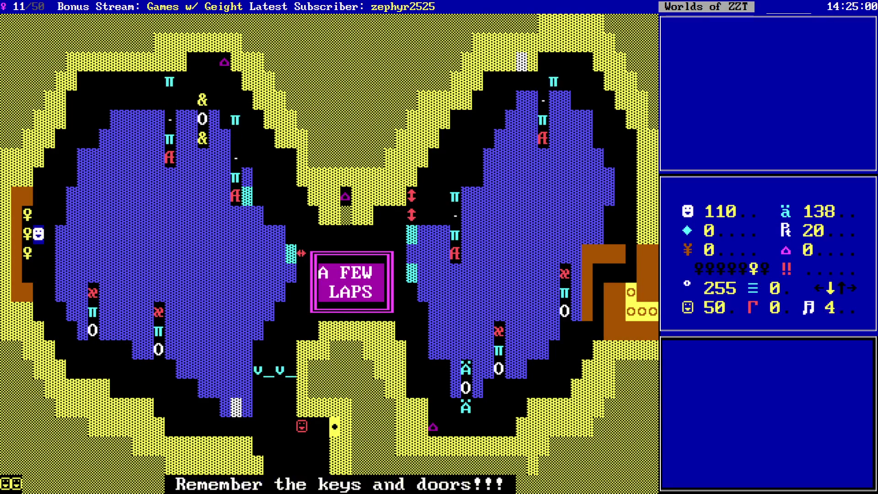
pyautogui.press('Up')
pyautogui.press('Right')
pyautogui.press('Up')
pyautogui.press('Up')
pyautogui.press('Up')
pyautogui.press('Right')
pyautogui.press('Up')
pyautogui.press('Right')
pyautogui.press('Up')
pyautogui.press('Right')
pyautogui.press('Up')
pyautogui.press('Up')
pyautogui.press('Right')
pyautogui.press('Right')
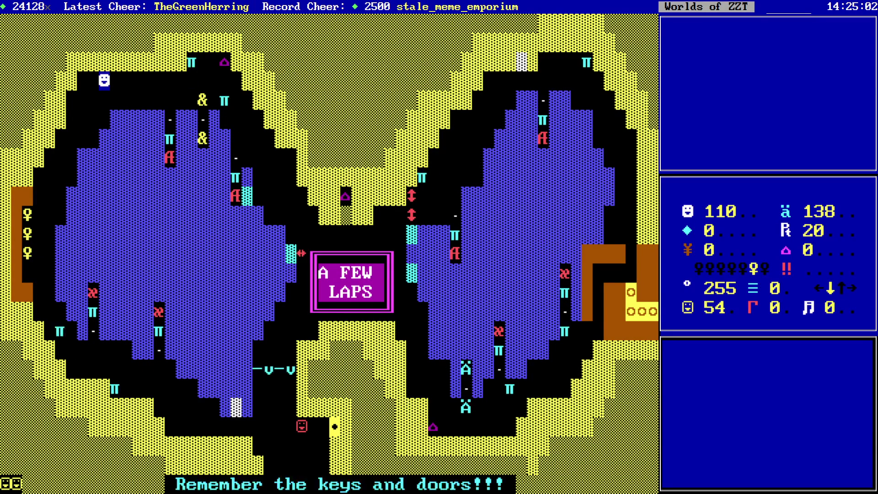
pyautogui.press('Right')
pyautogui.hotkey('shift', 'Right')
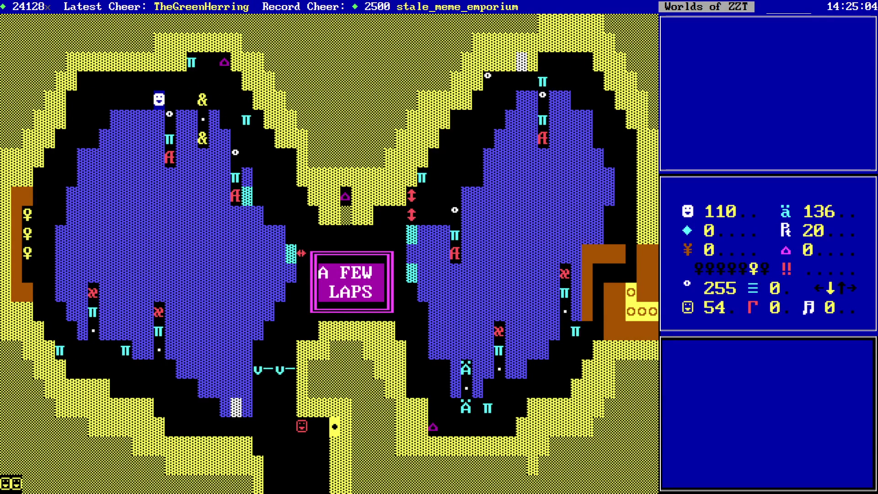
# Head up to the top corridor eating the pretzel, then run down the path beside the lake
pyautogui.press('Up')
pyautogui.press('Down')
pyautogui.press('Right')
pyautogui.press('Right')
pyautogui.press('Right')
pyautogui.press('Right')
pyautogui.press('Right')
pyautogui.press('Right')
pyautogui.press('Up')
pyautogui.press('Up')
pyautogui.press('Down')
pyautogui.press('Right')
pyautogui.press('Down')
pyautogui.press('Right')
pyautogui.press('Down')
pyautogui.press('Right')
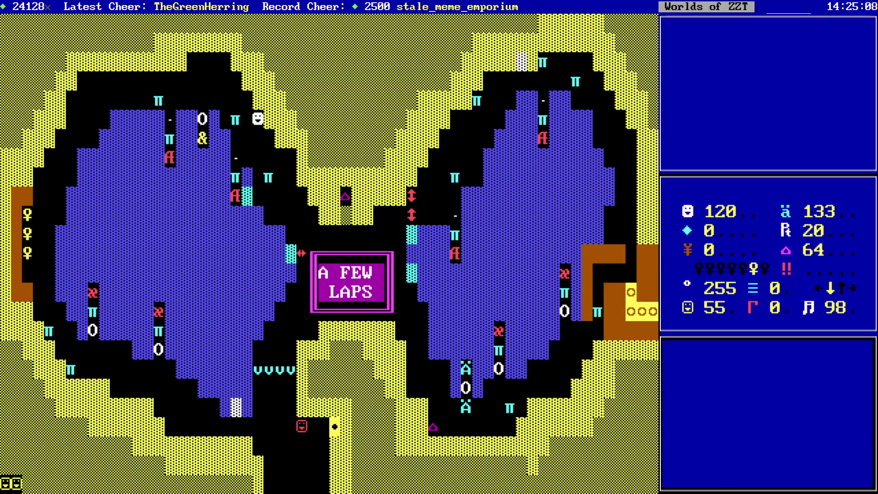
pyautogui.press('Down')
pyautogui.press('Down')
pyautogui.press('Down')
pyautogui.press('Down')
pyautogui.press('Right')
pyautogui.press('Right')
pyautogui.press('Down')
pyautogui.press('Right')
pyautogui.press('Down')
pyautogui.press('Right')
pyautogui.press('Right')
pyautogui.press('Right')
pyautogui.press('Right')
pyautogui.press('Right')
pyautogui.press('Right')
pyautogui.press('Right')
# Go down the central channel, grab ammo along the bottom channel, and shoot the creatures
pyautogui.press('Right')
pyautogui.press('Right')
pyautogui.press('Right')
pyautogui.press('Down')
pyautogui.press('Down')
pyautogui.press('Down')
pyautogui.press('Down')
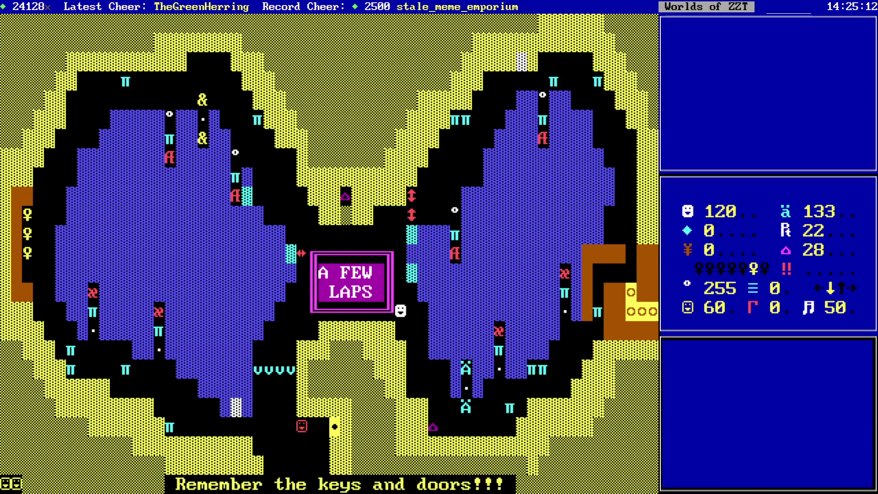
pyautogui.press('Right')
pyautogui.press('Right')
pyautogui.press('Down')
pyautogui.press('Down')
pyautogui.press('Right')
pyautogui.press('Down')
pyautogui.press('Down')
pyautogui.press('Down')
pyautogui.press('Right')
pyautogui.press('Right')
pyautogui.press('Right')
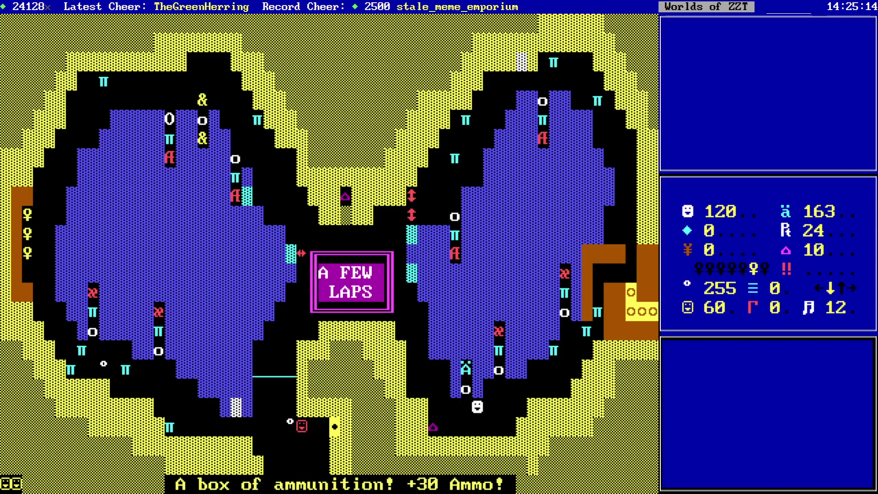
pyautogui.press('Right')
pyautogui.press('Right')
pyautogui.press('Right')
pyautogui.press('Right')
pyautogui.press('Right')
pyautogui.press('Up')
pyautogui.press('Up')
pyautogui.hotkey('shift', 'Right')
pyautogui.hotkey('shift', 'Right')
pyautogui.hotkey('shift', 'Right')
pyautogui.hotkey('shift', 'Right')
pyautogui.hotkey('shift', 'Right')
pyautogui.press('Down')
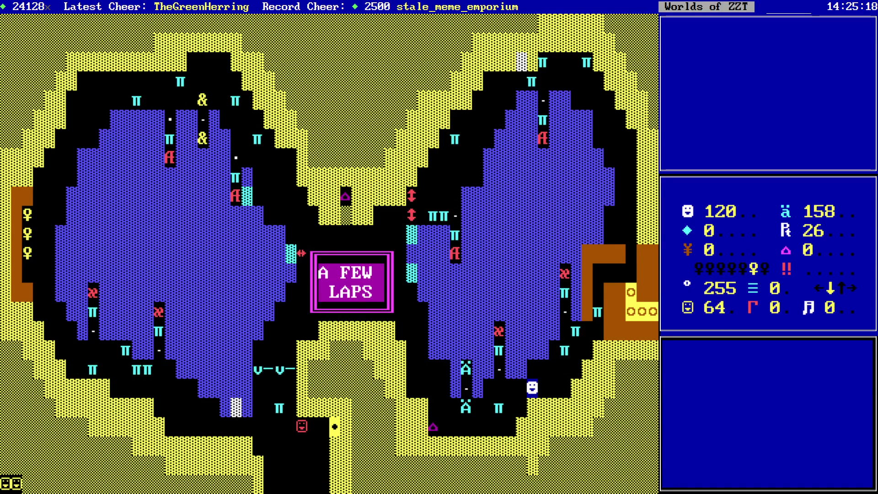
pyautogui.press('Up')
pyautogui.hotkey('shift', 'Right')
pyautogui.hotkey('shift', 'Right')
pyautogui.press('Down')
pyautogui.hotkey('shift', 'Right')
pyautogui.hotkey('shift', 'Right')
pyautogui.hotkey('shift', 'Right')
pyautogui.hotkey('shift', 'Right')
pyautogui.hotkey('shift', 'Right')
pyautogui.hotkey('shift', 'Right')
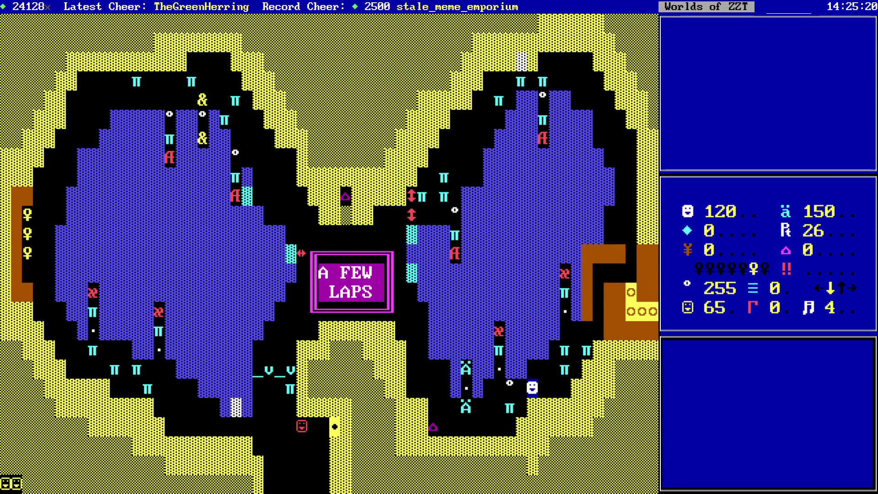
pyautogui.hotkey('shift', 'Right')
pyautogui.hotkey('shift', 'Right')
pyautogui.press('Up')
pyautogui.hotkey('shift', 'Right')
# Weave up the lower right corridor, firing at the tigers along the right side
pyautogui.press('Down')
pyautogui.press('Right')
pyautogui.press('Right')
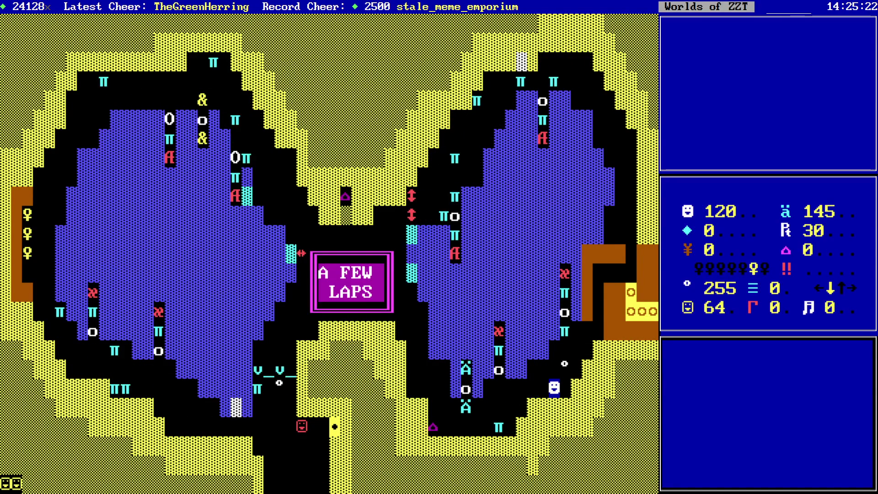
pyautogui.press('Right')
pyautogui.hotkey('shift', 'Up')
pyautogui.hotkey('shift', 'Up')
pyautogui.press('Up')
pyautogui.hotkey('shift', 'Up')
pyautogui.press('Up')
pyautogui.hotkey('shift', 'Up')
pyautogui.press('Up')
pyautogui.hotkey('shift', 'Up')
pyautogui.hotkey('shift', 'Up')
pyautogui.hotkey('shift', 'Up')
pyautogui.press('Right')
pyautogui.press('Right')
pyautogui.hotkey('shift', 'Right')
# Climb the right corridor to the top collecting torches, then head left picking up more
pyautogui.press('Right')
pyautogui.hotkey('shift', 'Right')
pyautogui.press('Up')
pyautogui.press('Up')
pyautogui.press('Up')
pyautogui.press('Right')
pyautogui.press('Right')
pyautogui.press('Right')
pyautogui.press('Up')
pyautogui.press('Up')
pyautogui.press('Up')
pyautogui.press('Left')
pyautogui.press('Up')
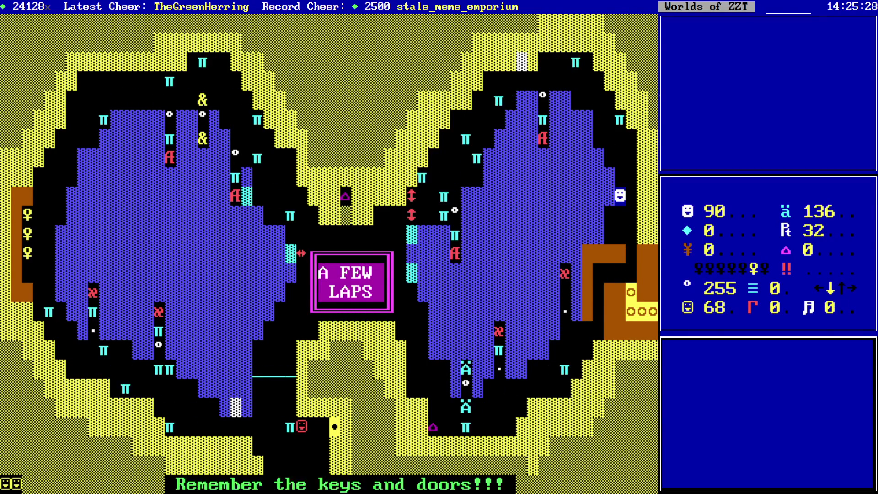
pyautogui.press('Up')
pyautogui.hotkey('shift', 'Up')
pyautogui.press('Up')
pyautogui.press('Left')
pyautogui.press('Up')
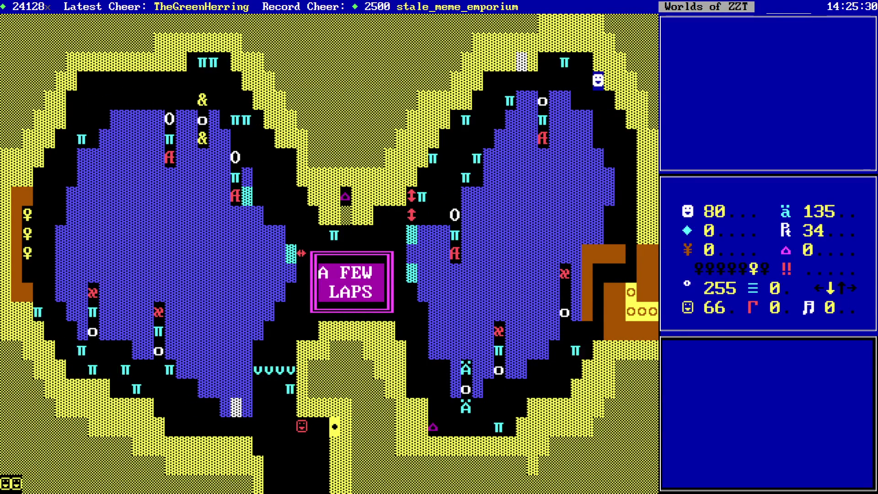
pyautogui.hotkey('shift', 'Down')
pyautogui.hotkey('shift', 'Down')
pyautogui.press('Down')
pyautogui.press('Up')
pyautogui.hotkey('shift', 'Left')
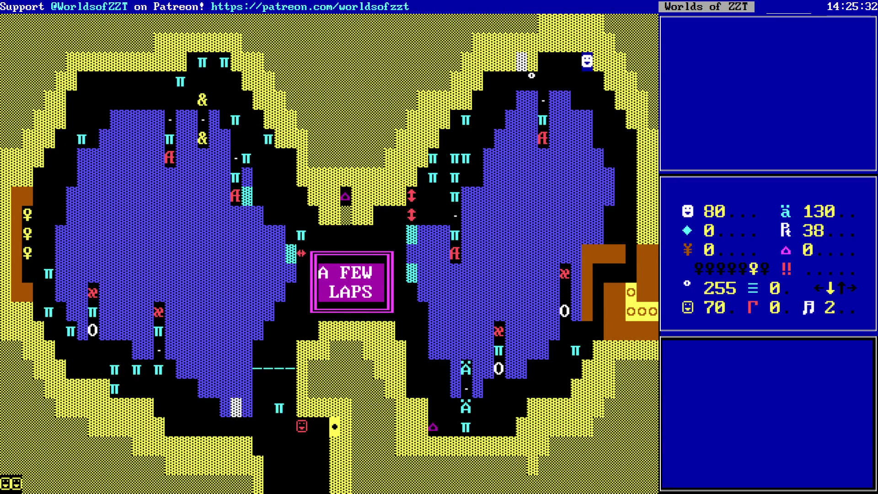
pyautogui.press('Down')
pyautogui.hotkey('shift', 'Left')
pyautogui.press('Left')
# Run left along the top corridor and down toward the board centre, shooting the tigers
pyautogui.press('Left')
pyautogui.press('Left')
pyautogui.press('Left')
pyautogui.press('Down')
pyautogui.press('Right')
pyautogui.press('Left')
pyautogui.press('Down')
pyautogui.hotkey('shift', 'Left')
pyautogui.hotkey('shift', 'Left')
pyautogui.hotkey('shift', 'Left')
pyautogui.hotkey('shift', 'Left')
pyautogui.press('Left')
pyautogui.press('Down')
pyautogui.hotkey('shift', 'Left')
pyautogui.hotkey('shift', 'Left')
pyautogui.hotkey('shift', 'Left')
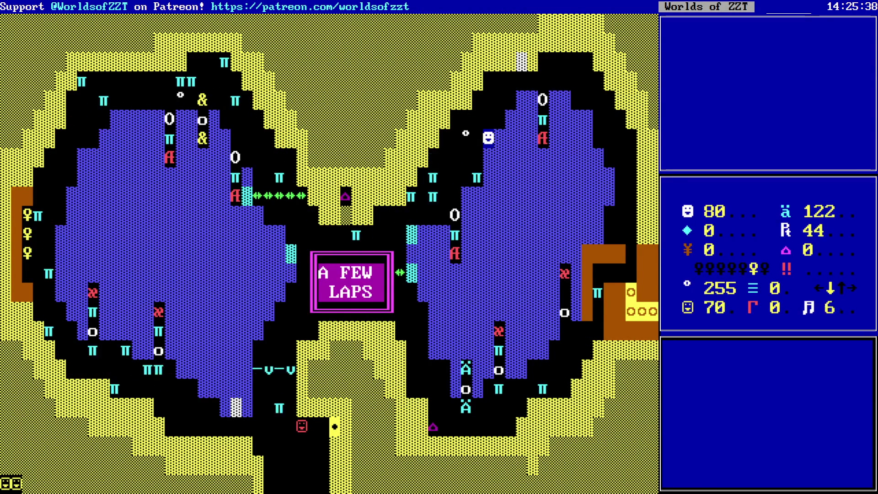
pyautogui.press('Left')
pyautogui.hotkey('shift', 'Left')
pyautogui.press('Down')
pyautogui.press('Down')
pyautogui.hotkey('shift', 'Left')
pyautogui.hotkey('shift', 'Left')
pyautogui.hotkey('shift', 'Left')
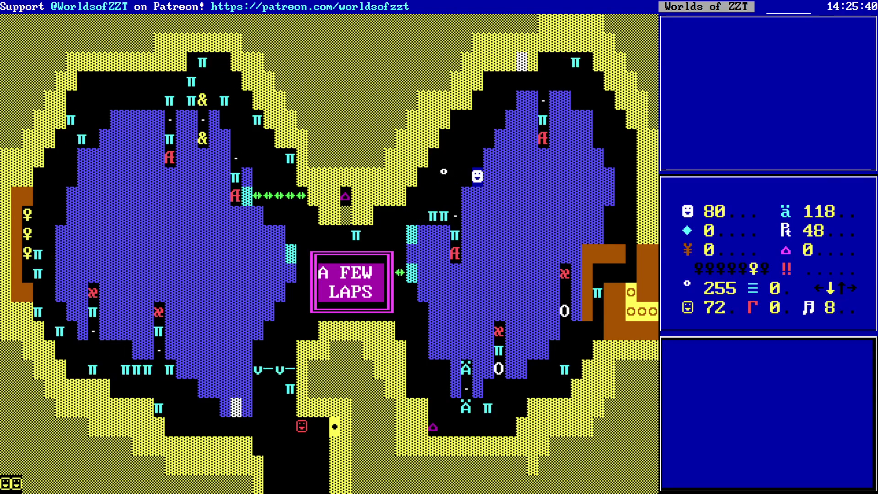
pyautogui.press('Up')
pyautogui.press('Left')
pyautogui.press('Left')
pyautogui.hotkey('shift', 'Down')
pyautogui.press('Right')
pyautogui.hotkey('shift', 'Up')
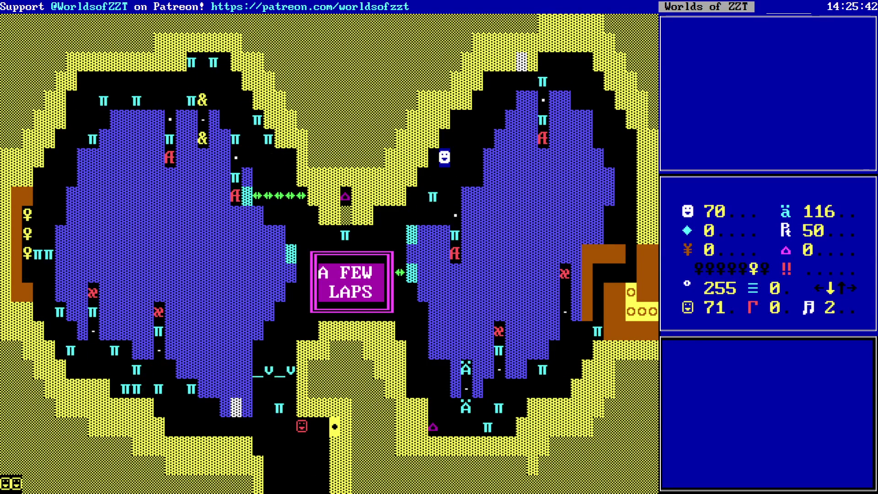
pyautogui.press('Down')
pyautogui.press('Down')
pyautogui.hotkey('shift', 'Left')
# Head down-left above the A FEW LAPS sign and down beside the left lake to the bottom
pyautogui.hotkey('shift', 'Left')
pyautogui.press('Down')
pyautogui.press('Left')
pyautogui.hotkey('shift', 'Left')
pyautogui.press('Left')
pyautogui.press('Left')
pyautogui.press('Left')
pyautogui.hotkey('shift', 'Left')
pyautogui.press('Left')
pyautogui.press('Down')
pyautogui.press('Left')
pyautogui.press('Left')
pyautogui.press('Left')
pyautogui.press('Down')
pyautogui.press('Down')
pyautogui.press('Down')
pyautogui.press('Down')
pyautogui.press('Down')
pyautogui.press('Left')
pyautogui.press('Left')
pyautogui.press('Left')
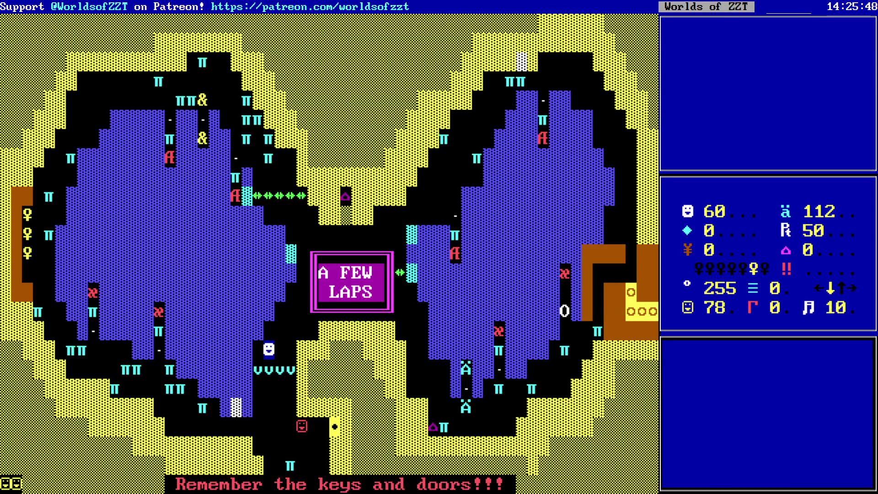
pyautogui.press('Down')
pyautogui.press('Down')
pyautogui.press('Down')
pyautogui.press('Left')
pyautogui.press('Left')
pyautogui.press('Left')
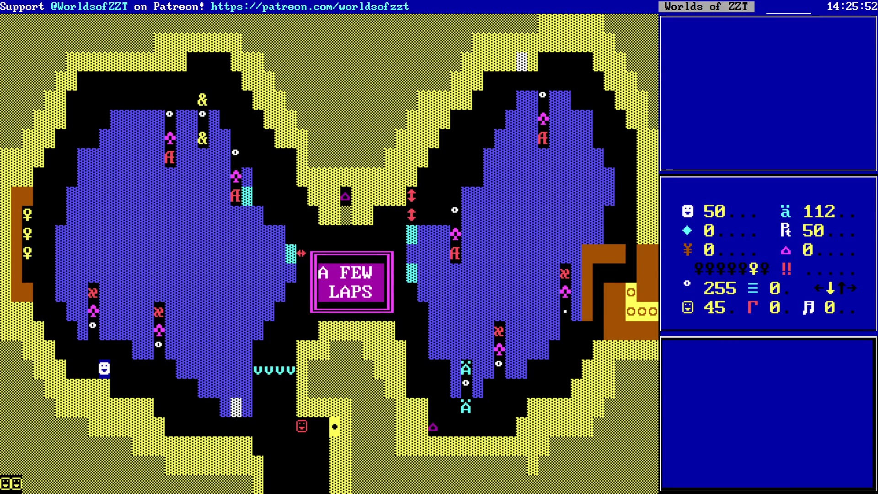
# Run the player up the left corridor and right along the top corridor
pyautogui.press('Up')
pyautogui.press('Up')
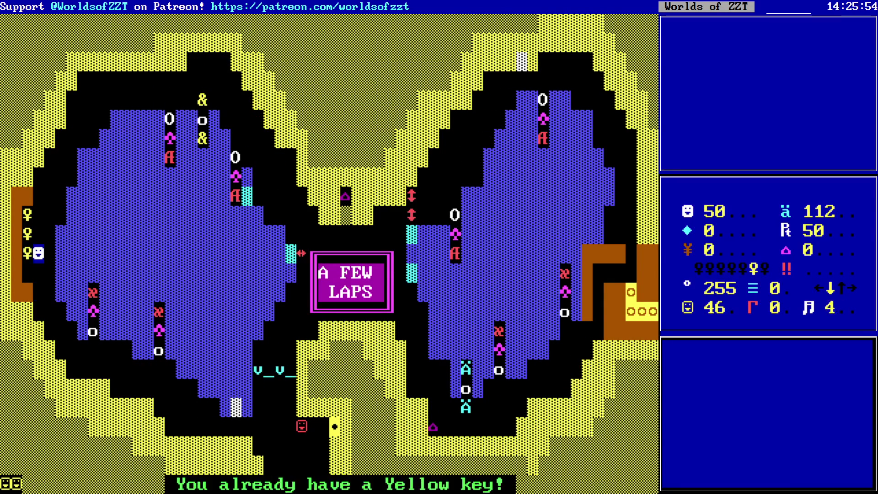
pyautogui.press('Up')
pyautogui.press('Right')
pyautogui.press('Up')
pyautogui.press('Right')
pyautogui.press('Up')
pyautogui.press('Up')
pyautogui.press('Up')
pyautogui.press('Right')
pyautogui.press('Up')
pyautogui.press('Up')
pyautogui.press('Up')
pyautogui.press('Right')
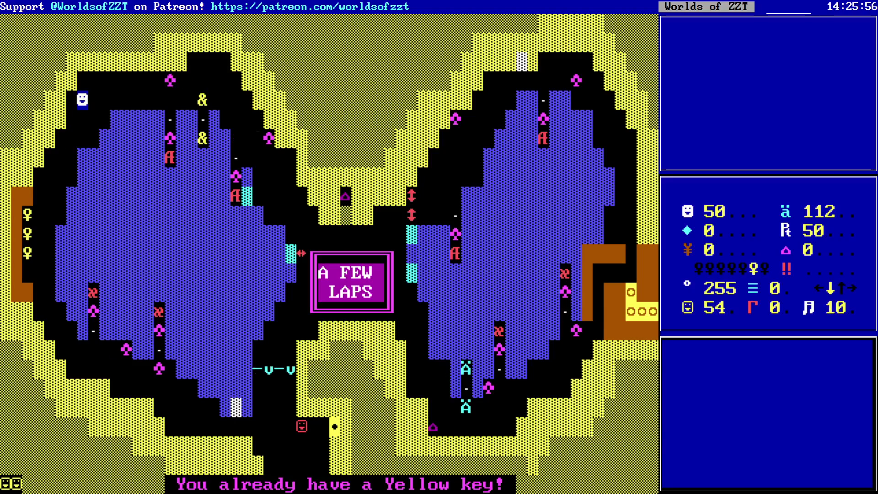
pyautogui.press('Up')
pyautogui.press('Right')
pyautogui.press('Right')
pyautogui.press('Right')
pyautogui.press('Right')
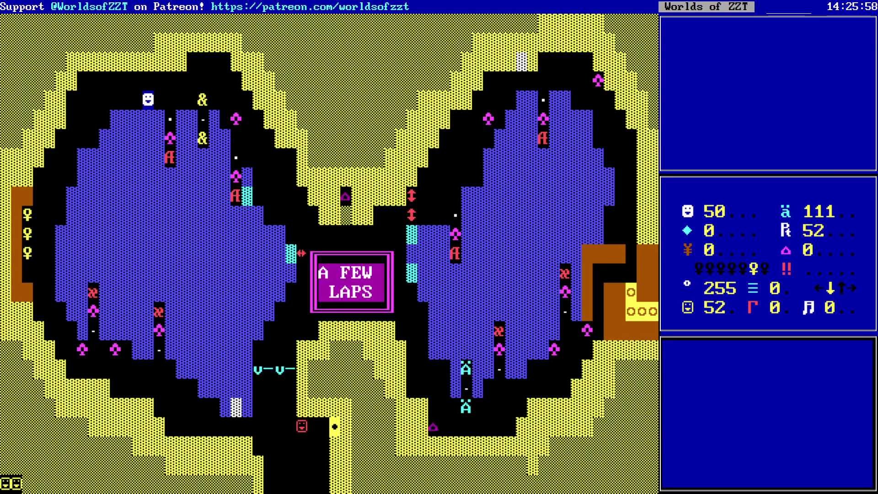
pyautogui.press('Right')
pyautogui.press('Right')
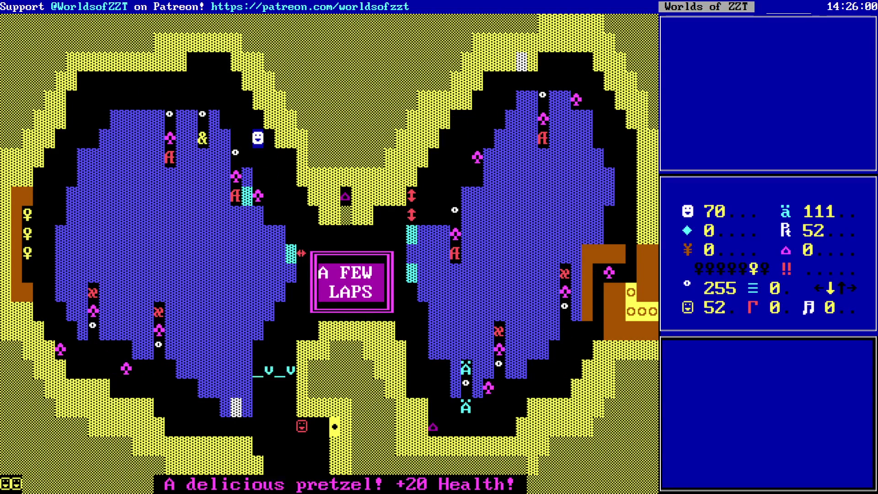
# Go down the central channel and right along the bottom to grab ammo
pyautogui.press('Down')
pyautogui.press('Down')
pyautogui.press('Down')
pyautogui.press('Right')
pyautogui.press('Right')
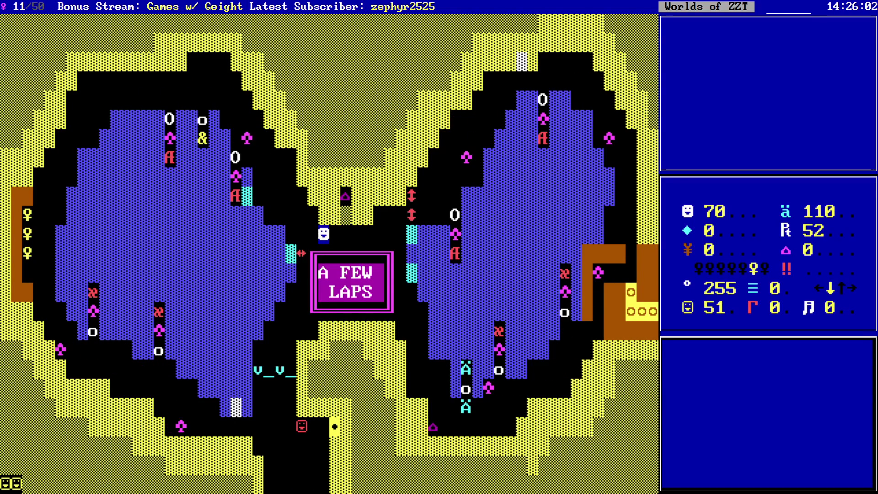
pyautogui.press('Right')
pyautogui.press('Right')
pyautogui.press('Right')
pyautogui.press('Right')
pyautogui.press('Down')
pyautogui.press('Down')
pyautogui.press('Right')
pyautogui.press('Down')
pyautogui.press('Down')
pyautogui.press('Down')
pyautogui.press('Right')
pyautogui.press('Down')
pyautogui.press('Down')
pyautogui.press('Down')
pyautogui.press('Right')
pyautogui.press('Right')
pyautogui.press('Right')
pyautogui.press('Right')
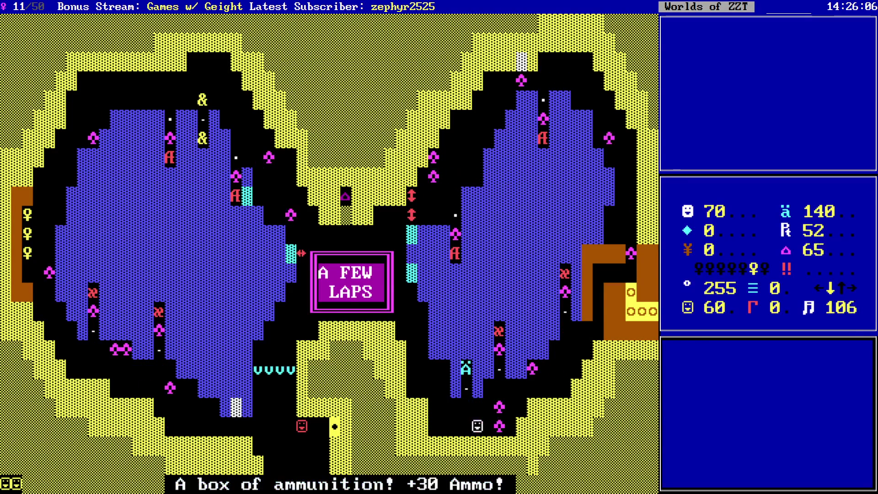
pyautogui.press('Right')
pyautogui.press('Up')
pyautogui.press('Right')
pyautogui.press('Right')
pyautogui.press('Up')
# Climb the lower right corridor, then head back left along the top toward the centre
pyautogui.press('Right')
pyautogui.press('Right')
pyautogui.press('Right')
pyautogui.press('Right')
pyautogui.press('Right')
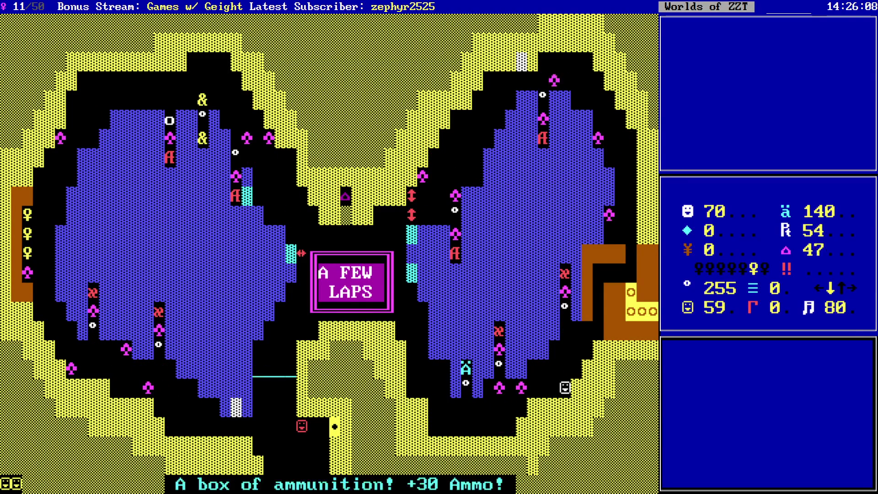
pyautogui.press('Right')
pyautogui.press('Up')
pyautogui.press('Up')
pyautogui.press('Up')
pyautogui.press('Right')
pyautogui.press('Right')
pyautogui.press('Right')
pyautogui.press('Right')
pyautogui.press('Up')
pyautogui.press('Up')
pyautogui.press('Up')
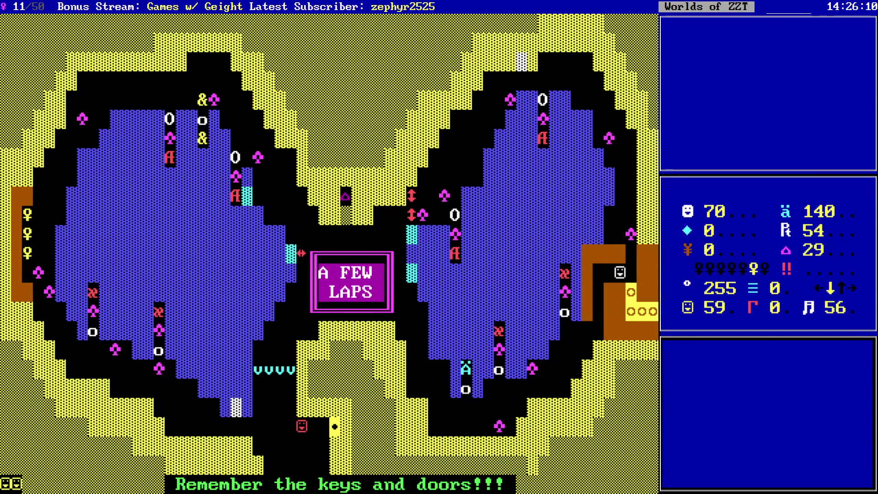
pyautogui.press('Up')
pyautogui.press('Up')
pyautogui.press('Up')
pyautogui.press('Left')
pyautogui.press('Left')
pyautogui.press('Left')
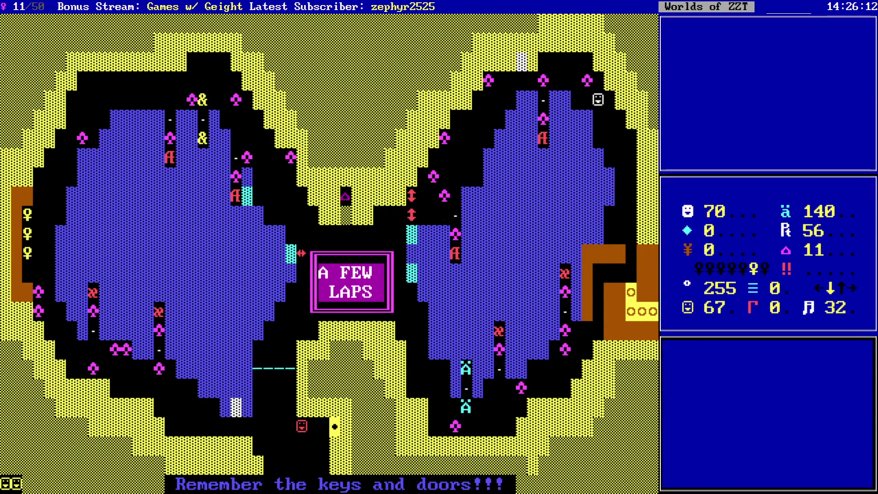
pyautogui.press('Left')
pyautogui.press('Left')
pyautogui.press('Down')
pyautogui.press('Down')
pyautogui.press('Down')
pyautogui.press('Left')
pyautogui.press('Left')
pyautogui.press('Down')
pyautogui.press('Down')
pyautogui.press('Left')
pyautogui.press('Left')
pyautogui.press('Left')
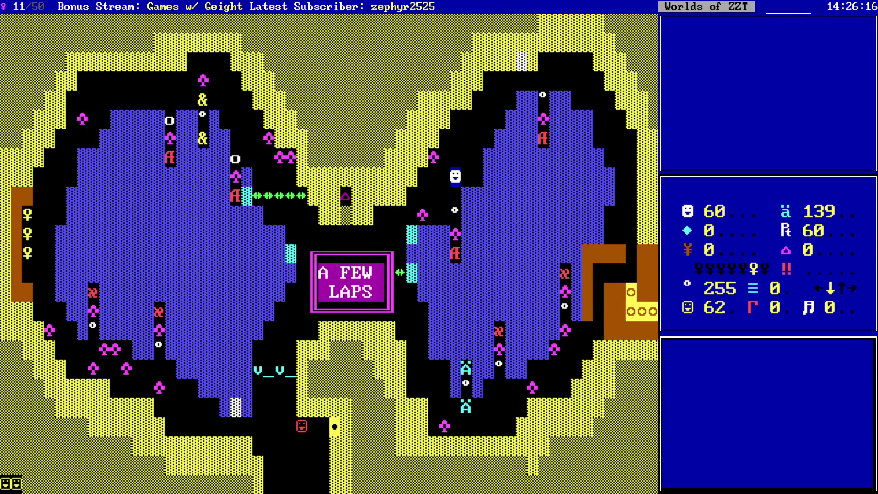
# Move down-left past the A FEW LAPS sign into the bottom exit channel
pyautogui.press('Down')
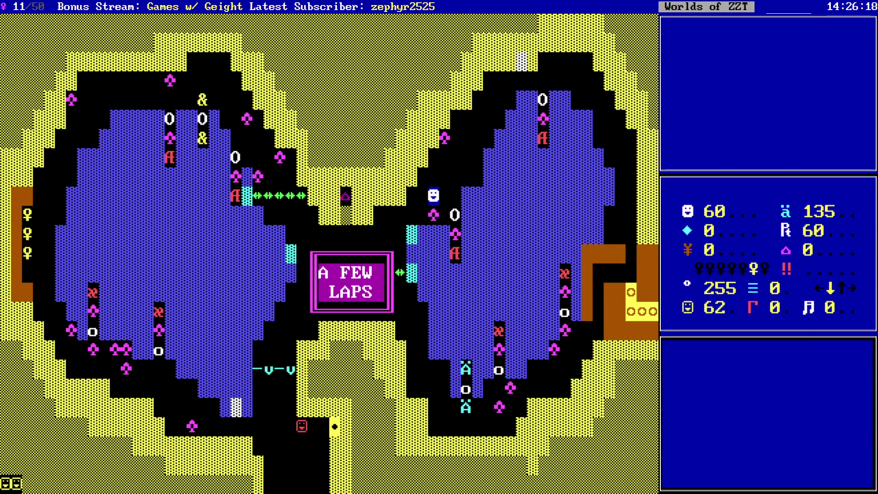
pyautogui.press('Down')
pyautogui.press('Left')
pyautogui.press('Left')
pyautogui.press('Left')
pyautogui.press('Left')
pyautogui.press('Down')
pyautogui.press('Left')
pyautogui.press('Left')
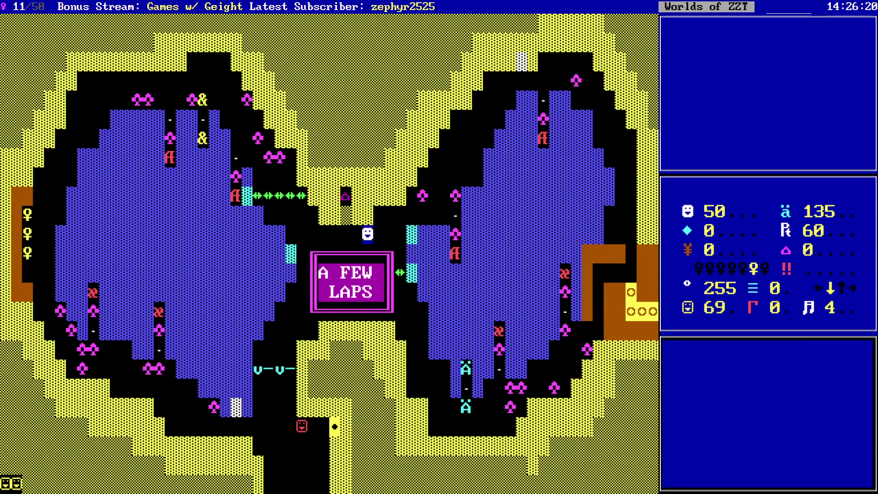
pyautogui.press('Left')
pyautogui.press('Left')
pyautogui.press('Left')
pyautogui.press('Left')
pyautogui.press('Left')
pyautogui.press('Left')
pyautogui.press('Down')
pyautogui.press('Down')
pyautogui.press('Down')
pyautogui.press('Down')
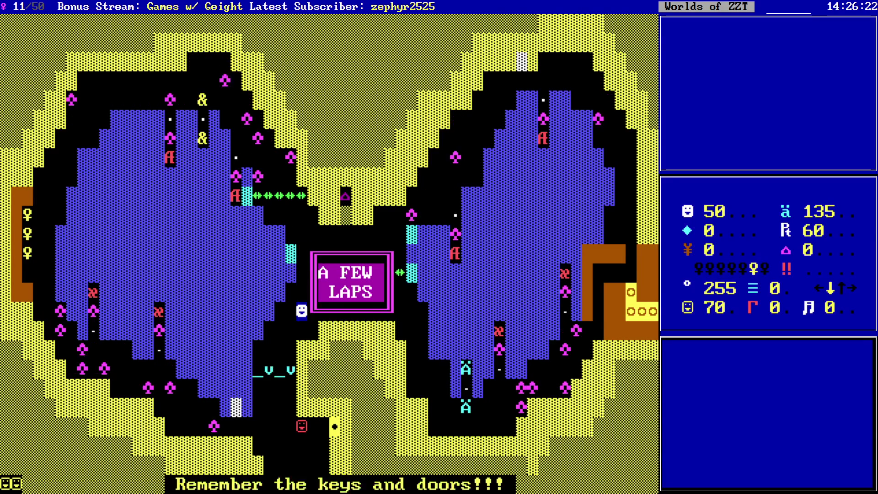
pyautogui.press('Left')
pyautogui.press('Down')
pyautogui.press('Down')
pyautogui.press('Down')
pyautogui.press('Down')
pyautogui.press('Down')
pyautogui.press('Down')
pyautogui.press('Down')
pyautogui.press('Right')
pyautogui.press('Right')
pyautogui.press('Right')
pyautogui.press('Right')
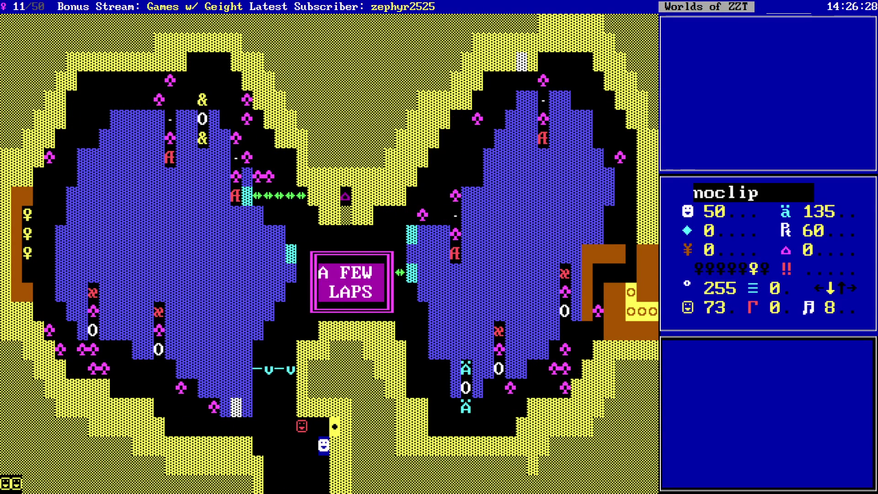
# Steer the player up, around and back down the A FEW LAPS track
pyautogui.press('Right')
pyautogui.press('Right')
pyautogui.press('Right')
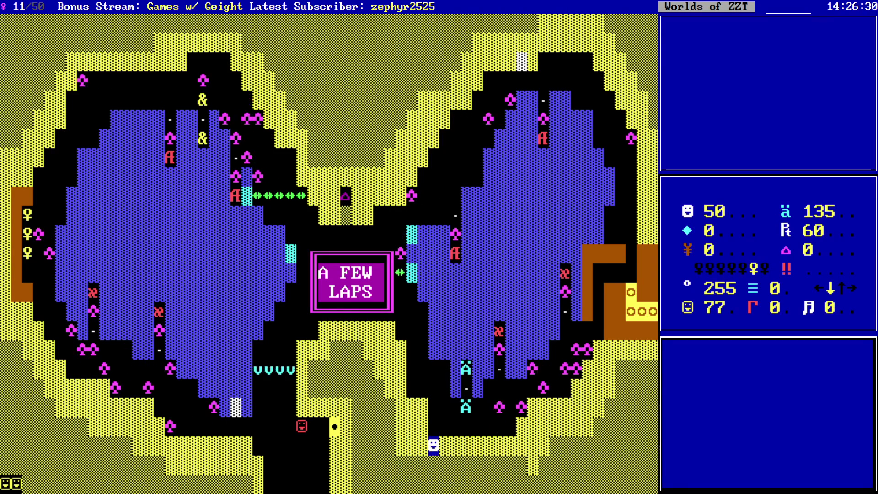
pyautogui.press('Up')
pyautogui.press('Up')
pyautogui.press('Up')
pyautogui.press('Left')
pyautogui.press('Left')
pyautogui.press('Up')
pyautogui.press('Up')
pyautogui.press('Up')
pyautogui.press('Left')
pyautogui.press('Up')
pyautogui.press('Right')
pyautogui.press('Right')
pyautogui.press('Down')
pyautogui.press('Left')
pyautogui.press('Down')
pyautogui.press('Down')
pyautogui.press('Down')
pyautogui.press('Right')
pyautogui.press('Right')
pyautogui.press('Up')
pyautogui.press('Right')
pyautogui.press('Down')
pyautogui.press('Down')
pyautogui.press('Left')
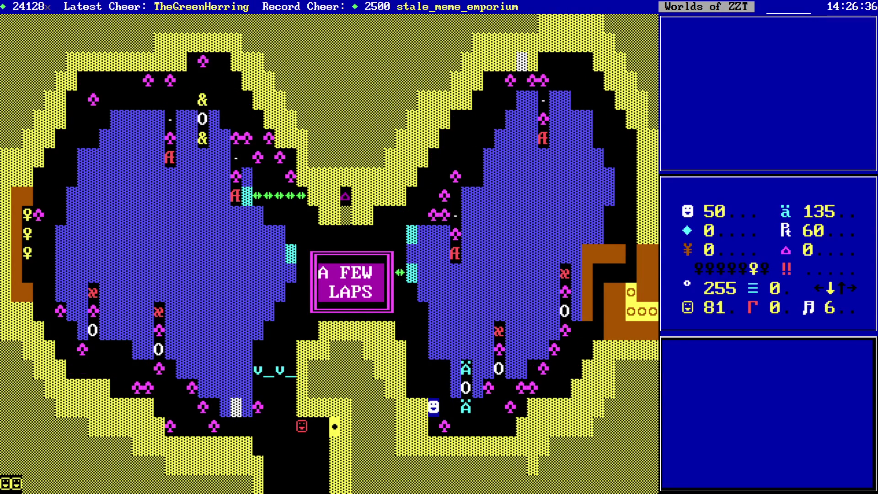
pyautogui.press('Up')
pyautogui.press('Up')
# Move the player back up the track, then end the game with Q and confirm Y
pyautogui.press('Left')
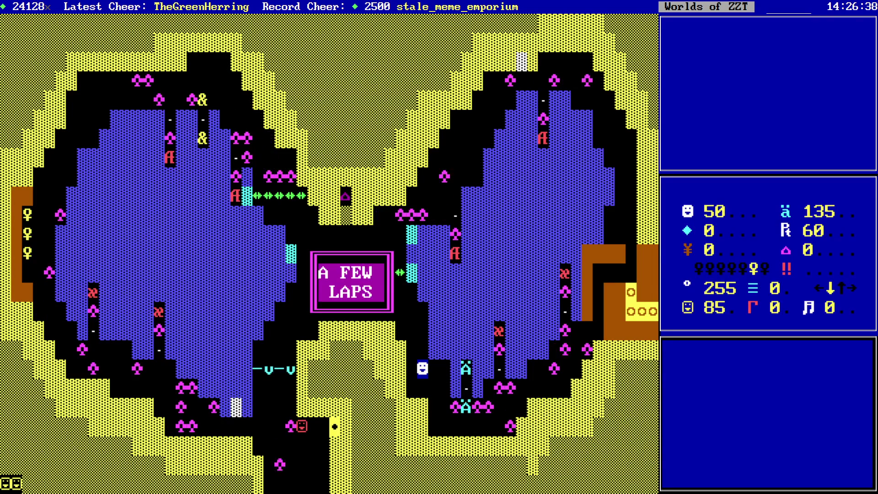
pyautogui.press('Up')
pyautogui.press('Up')
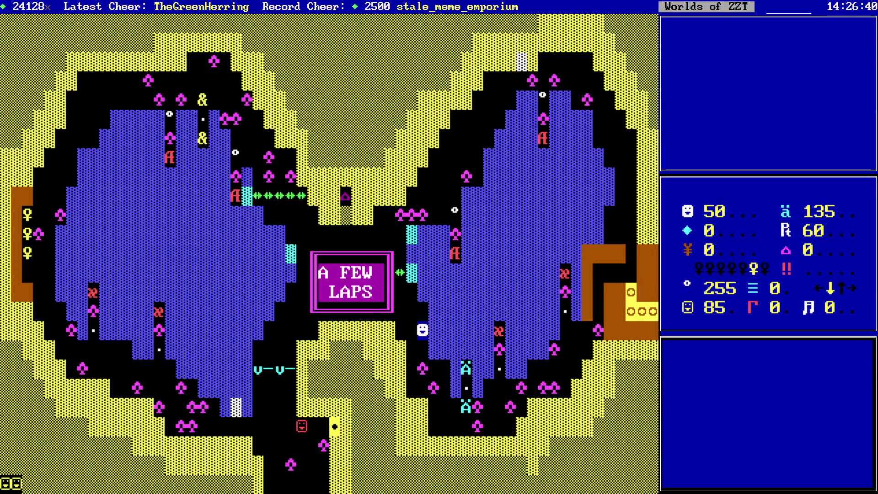
pyautogui.press('q')
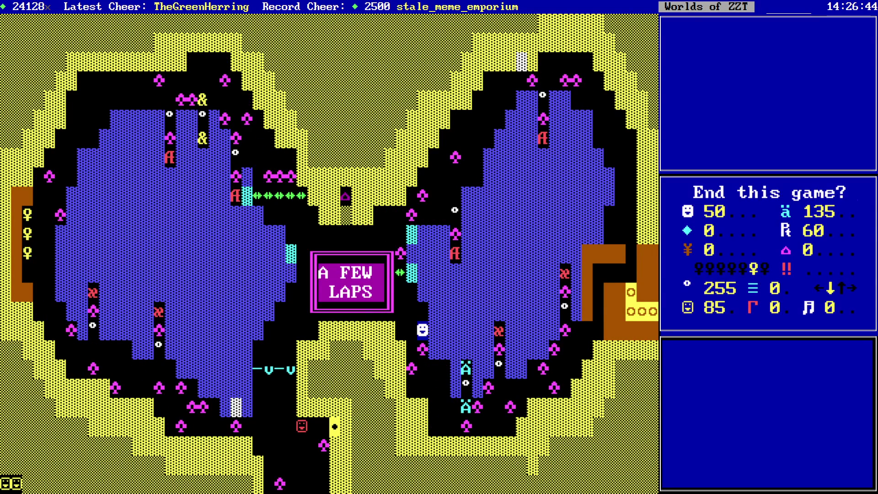
pyautogui.press('y')
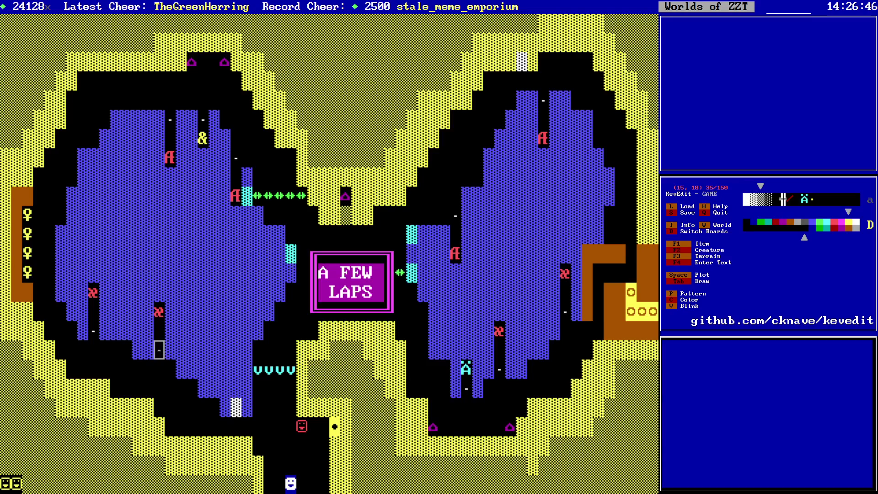
# Place a scroll reading 'Note to future me', 'Get rid of keys/doors', 'Have something count your laps instead'
pyautogui.press('Down')
pyautogui.press('Down')
pyautogui.press('Down')
pyautogui.press('Right')
pyautogui.press('Right')
pyautogui.press('Right')
pyautogui.press('Left')
pyautogui.press('Left')
pyautogui.press('Left')
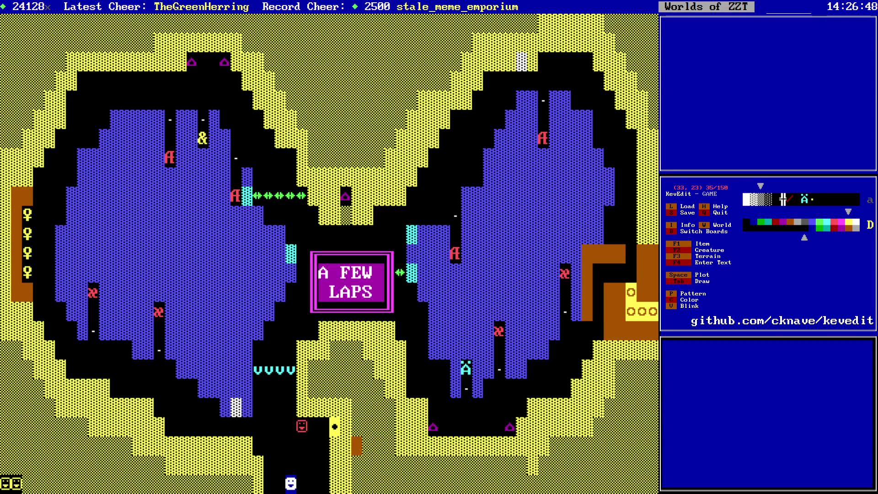
pyautogui.press('F1')
pyautogui.write('sNote to ')
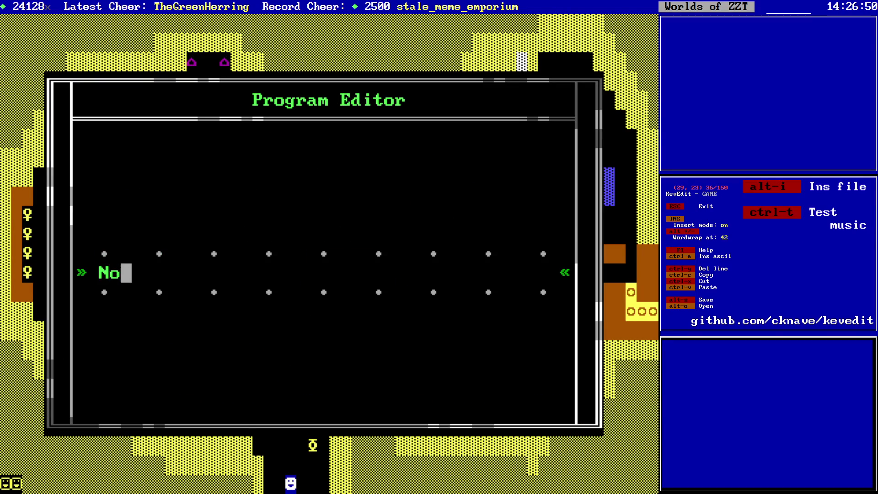
pyautogui.write('future me')
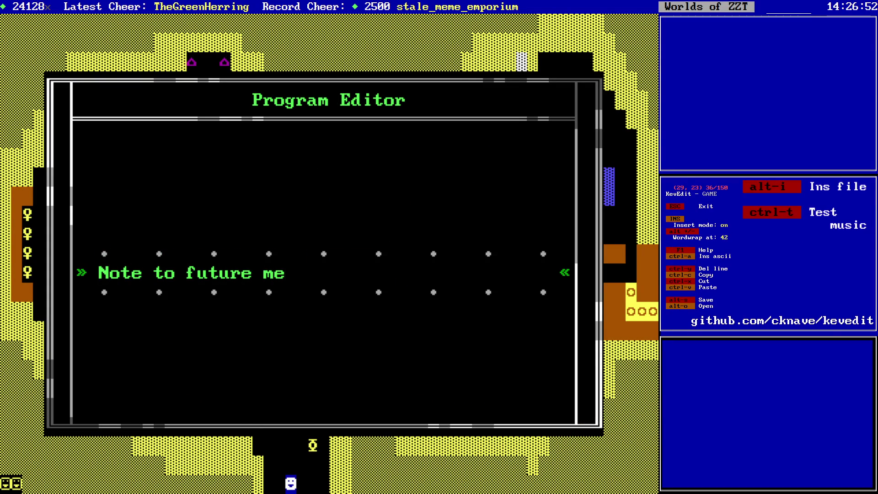
pyautogui.press('Return')
pyautogui.write('Get rid of keys/doors')
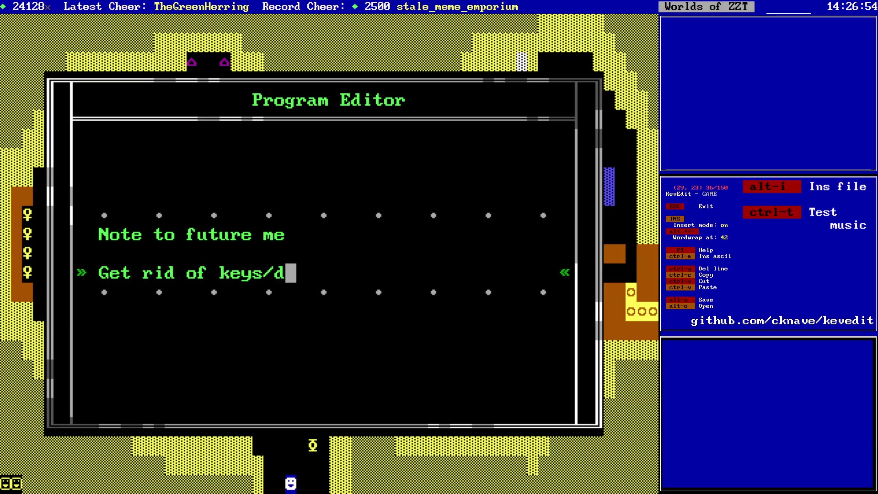
pyautogui.press('Return')
pyautogui.press('Return')
pyautogui.write('Have someth')
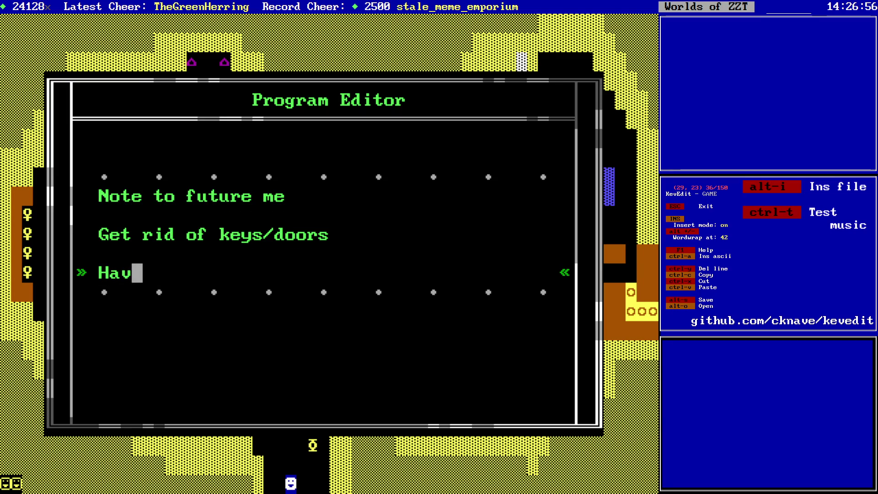
pyautogui.write('ing count your laps inst')
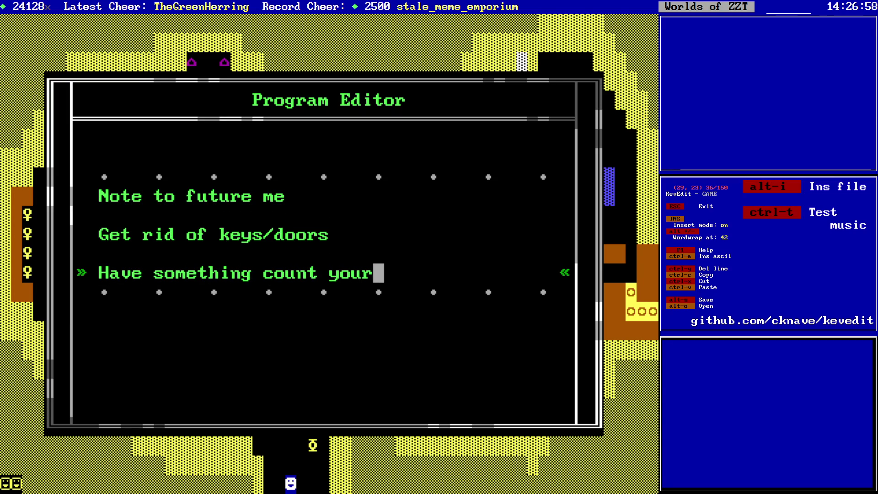
pyautogui.write('ead')
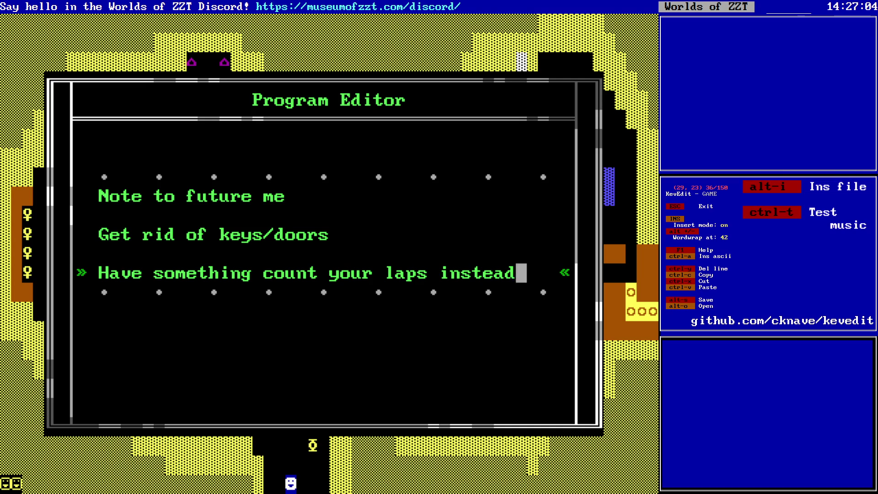
pyautogui.press('Escape')
pyautogui.press('Down')
pyautogui.press('Down')
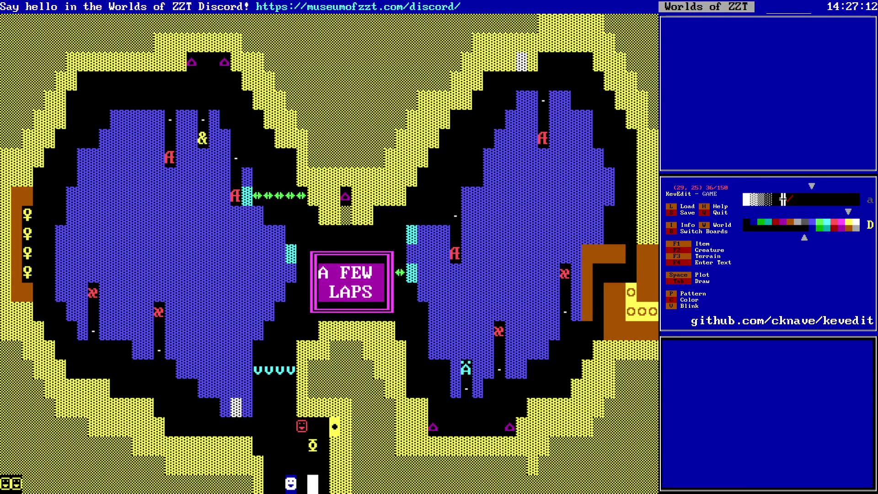
pyautogui.press('Up')
pyautogui.press('Up')
pyautogui.press('Up')
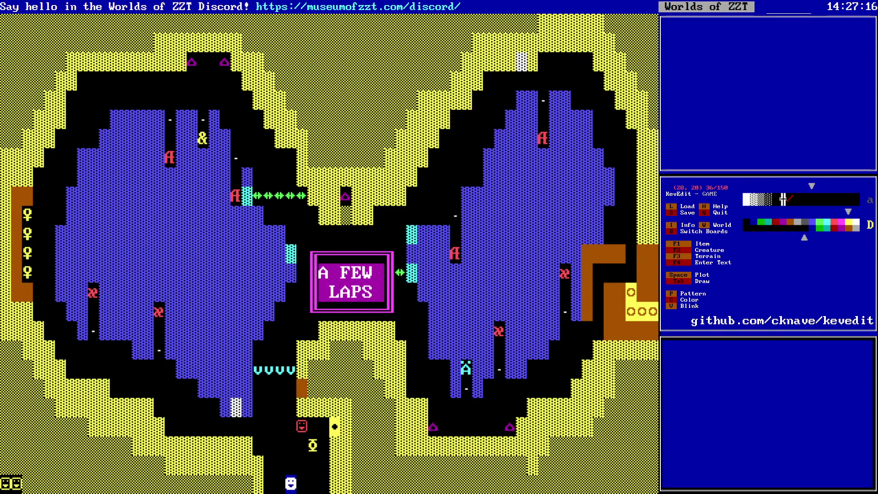
pyautogui.press('Left')
pyautogui.press('Left')
pyautogui.press('Left')
pyautogui.press('Down')
pyautogui.press('Down')
pyautogui.press('Left')
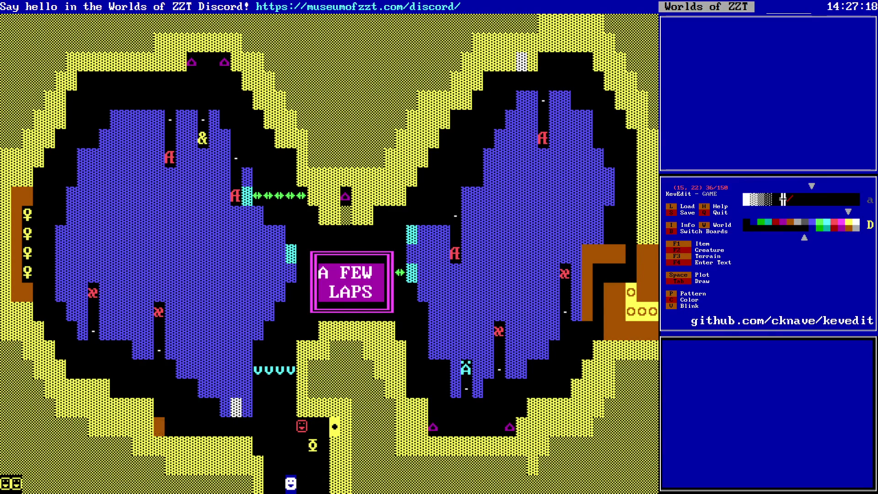
pyautogui.press('Left')
pyautogui.press('Up')
pyautogui.press('Up')
pyautogui.press('Right')
pyautogui.press('Right')
pyautogui.press('Right')
pyautogui.press('Up')
pyautogui.press('Down')
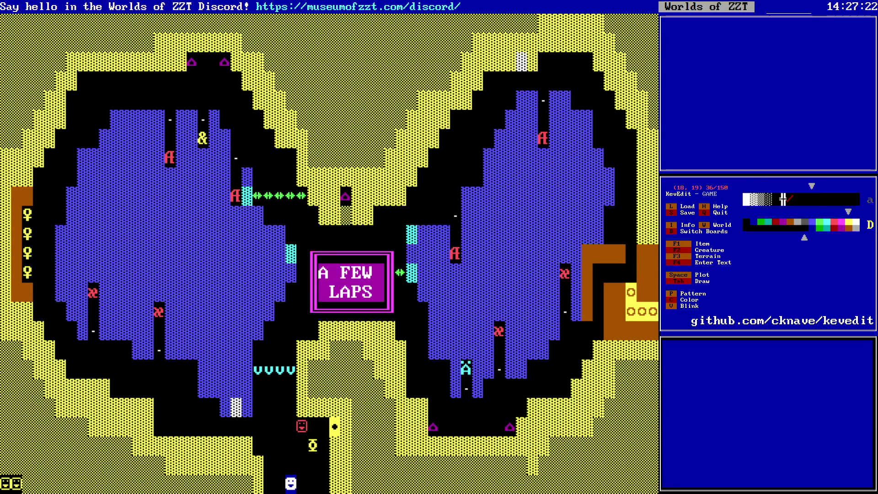
pyautogui.press('Left')
pyautogui.press('Left')
pyautogui.press('Left')
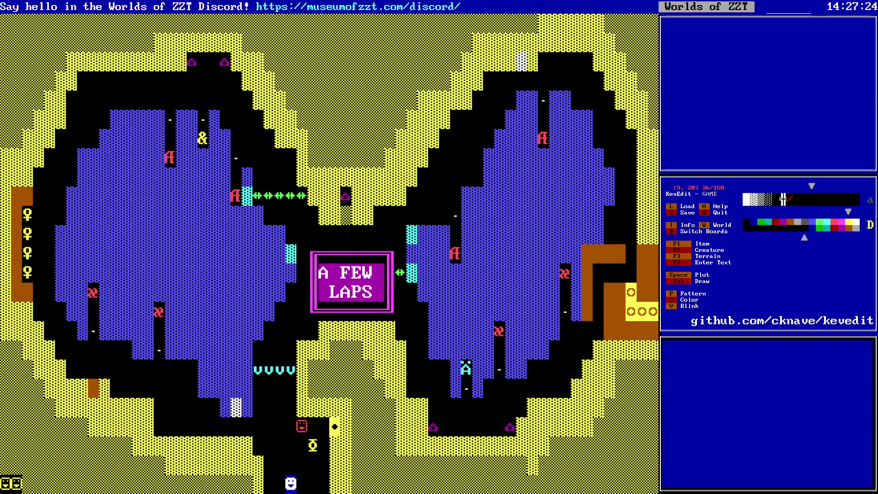
pyautogui.press('Up')
pyautogui.press('Left')
pyautogui.press('Left')
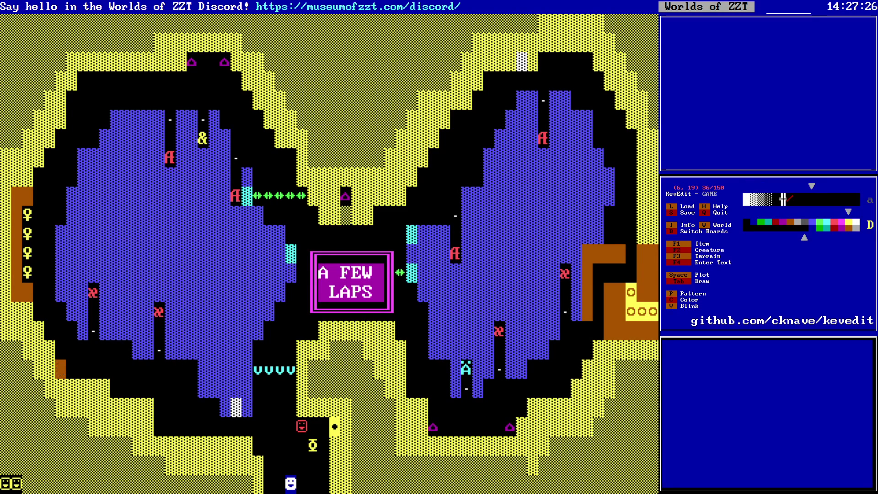
pyautogui.press('Up')
pyautogui.press('Left')
pyautogui.press('Up')
pyautogui.press('Left')
pyautogui.press('Up')
pyautogui.press('Right')
pyautogui.press('Right')
pyautogui.press('Right')
pyautogui.press('Left')
pyautogui.press('Up')
pyautogui.press('Up')
pyautogui.press('Up')
pyautogui.press('Up')
pyautogui.press('Up')
pyautogui.press('Left')
pyautogui.press('Left')
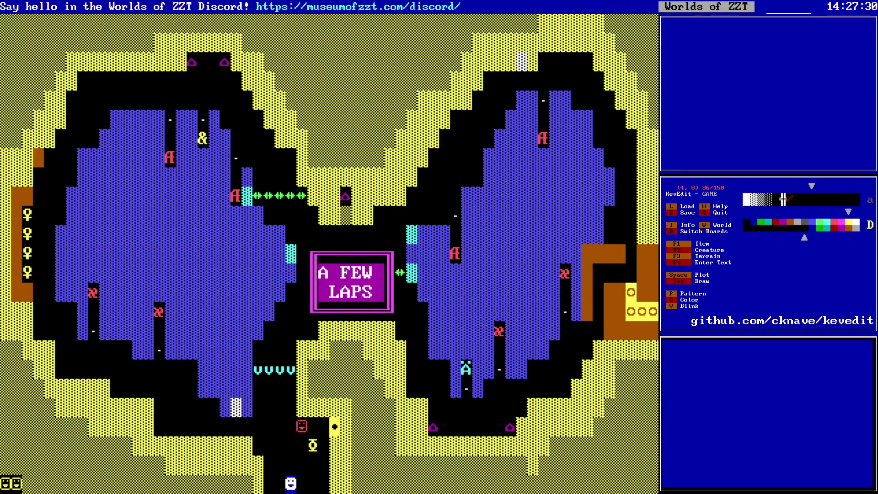
pyautogui.press('Right')
pyautogui.press('Up')
pyautogui.press('Right')
pyautogui.press('Up')
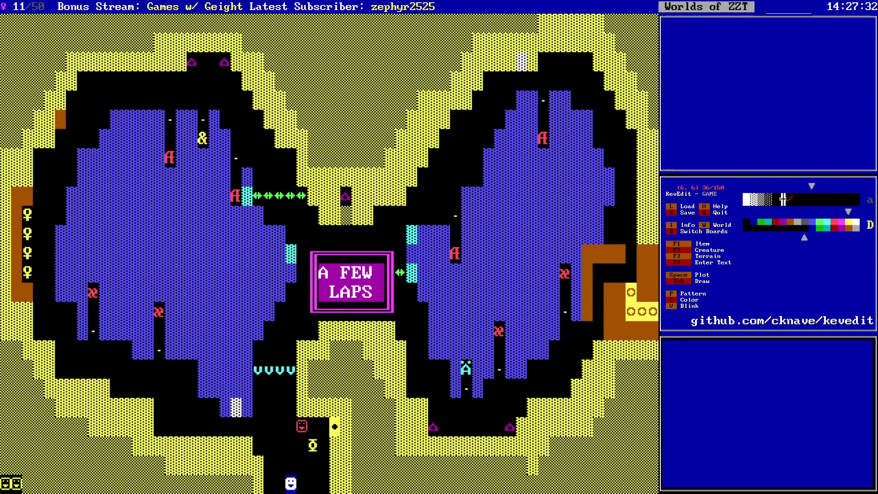
pyautogui.press('Down')
pyautogui.press('Right')
pyautogui.press('Right')
pyautogui.press('Down')
pyautogui.press('Down')
pyautogui.press('Down')
pyautogui.press('Down')
pyautogui.press('Down')
pyautogui.press('Left')
pyautogui.press('Up')
pyautogui.press('Up')
pyautogui.press('Right')
pyautogui.press('Up')
pyautogui.press('Right')
pyautogui.press('Down')
pyautogui.press('Right')
pyautogui.press('Right')
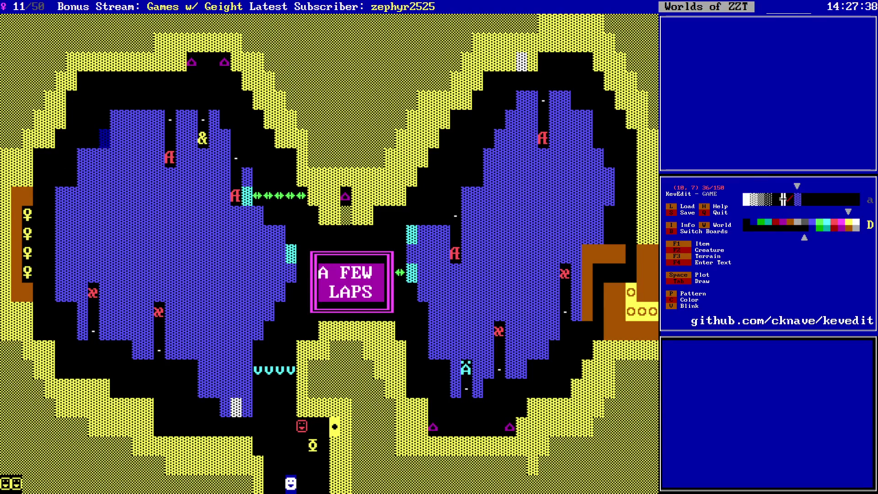
pyautogui.press('Left')
pyautogui.press('Left')
pyautogui.press('Up')
pyautogui.press('Up')
pyautogui.press('Up')
pyautogui.press('Left')
pyautogui.press('Up')
pyautogui.press('Left')
pyautogui.press('Down')
pyautogui.press('Down')
pyautogui.press('Right')
pyautogui.press('Down')
pyautogui.press('Right')
pyautogui.press('Down')
pyautogui.press('Left')
pyautogui.press('Left')
pyautogui.press('Left')
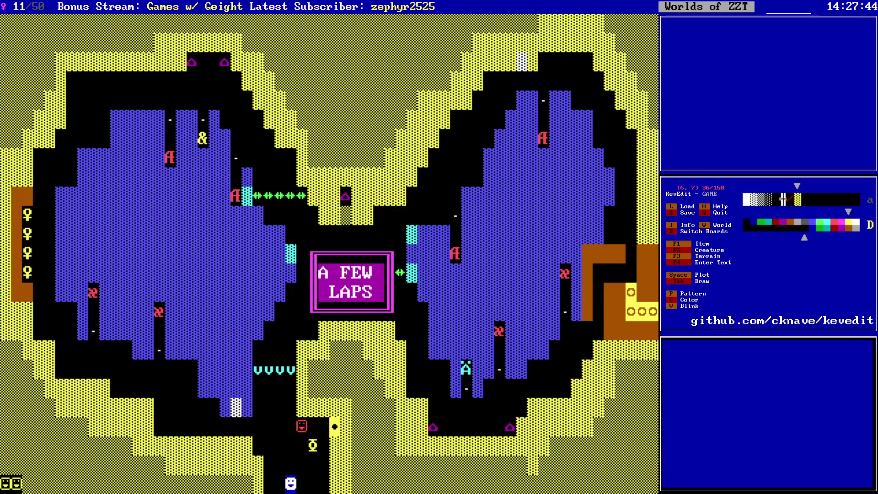
pyautogui.press('Left')
pyautogui.press('Down')
pyautogui.press('Left')
pyautogui.press('Down')
pyautogui.press('Right')
pyautogui.press('Right')
pyautogui.press('Right')
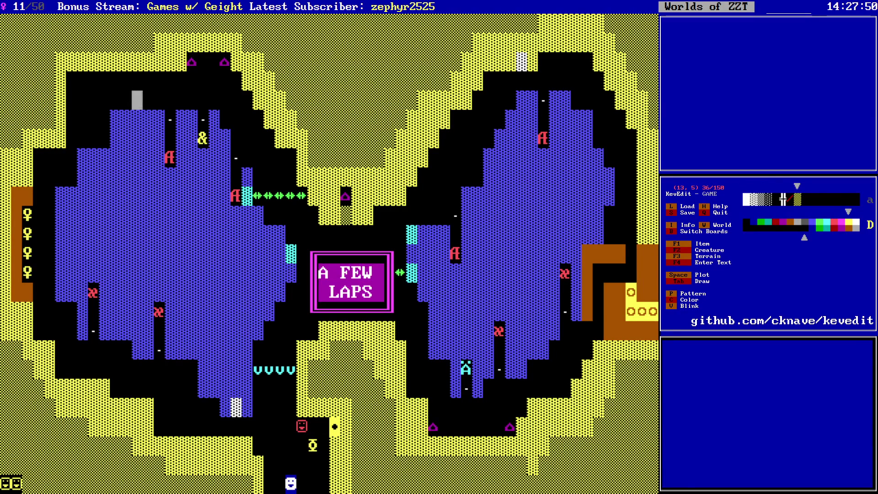
pyautogui.press('Right')
pyautogui.press('Right')
pyautogui.press('Right')
pyautogui.press('Down')
pyautogui.press('Down')
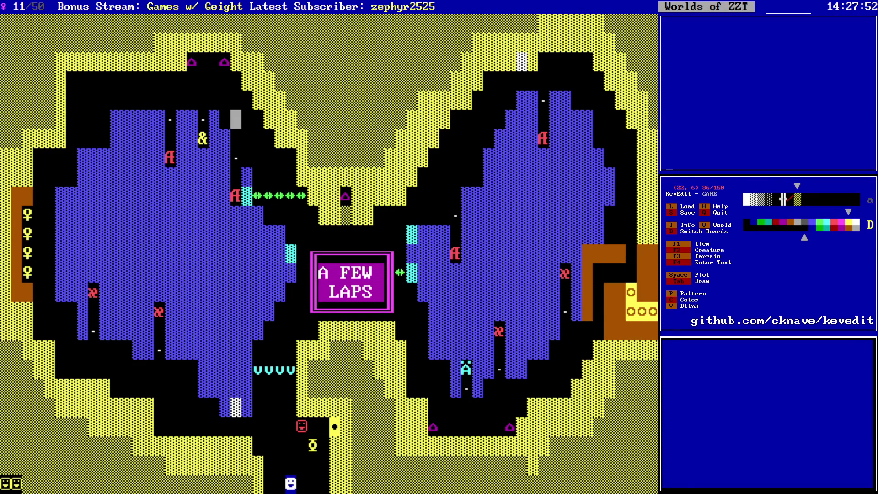
pyautogui.press('Up')
pyautogui.press('Right')
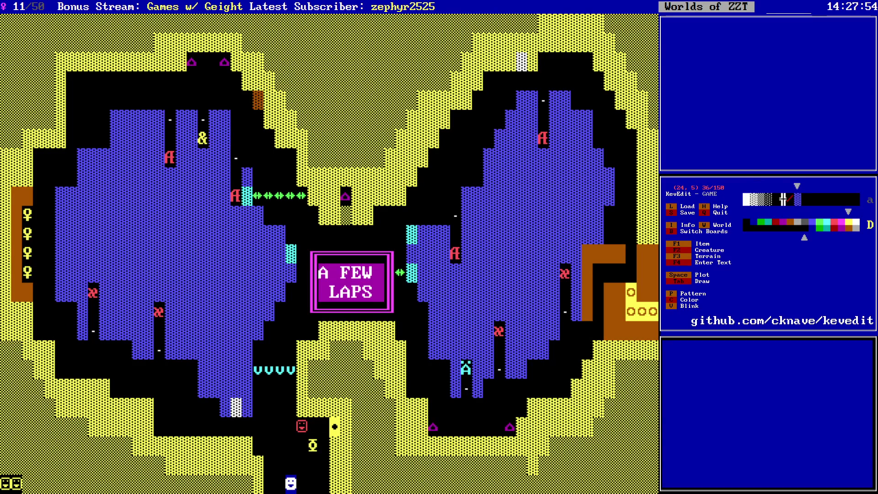
pyautogui.press('Right')
pyautogui.press('Down')
pyautogui.press('Right')
pyautogui.press('Down')
pyautogui.press('Right')
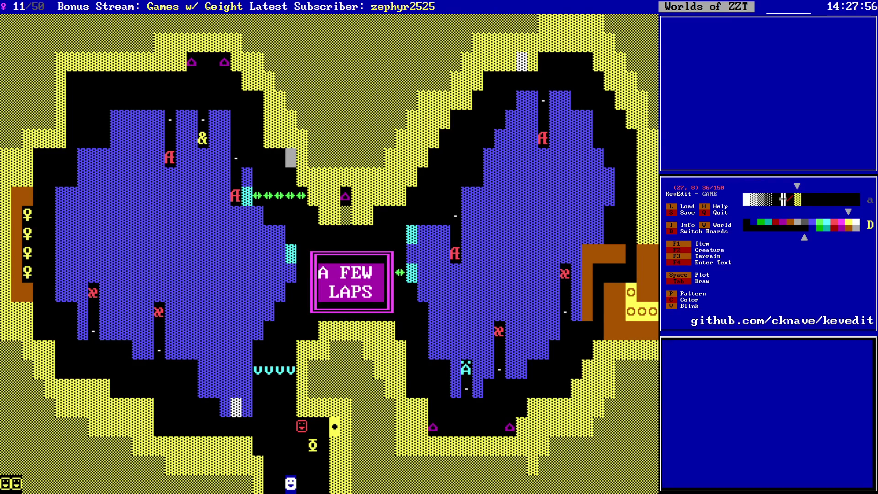
pyautogui.press('Down')
pyautogui.press('Left')
pyautogui.press('Left')
pyautogui.press('Left')
pyautogui.press('Up')
pyautogui.press('Up')
pyautogui.press('Right')
pyautogui.press('Right')
pyautogui.press('Right')
pyautogui.press('Up')
pyautogui.press('Right')
pyautogui.press('Up')
pyautogui.press('Left')
pyautogui.press('Down')
pyautogui.press('Right')
pyautogui.press('Up')
pyautogui.press('Down')
pyautogui.press('Right')
pyautogui.press('Down')
pyautogui.press('Down')
pyautogui.press('Down')
pyautogui.press('Left')
pyautogui.press('Left')
pyautogui.press('Up')
pyautogui.press('Up')
pyautogui.press('Down')
pyautogui.press('Down')
pyautogui.press('Down')
pyautogui.press('Down')
pyautogui.press('Down')
pyautogui.press('Right')
pyautogui.press('Right')
pyautogui.press('Up')
pyautogui.press('Up')
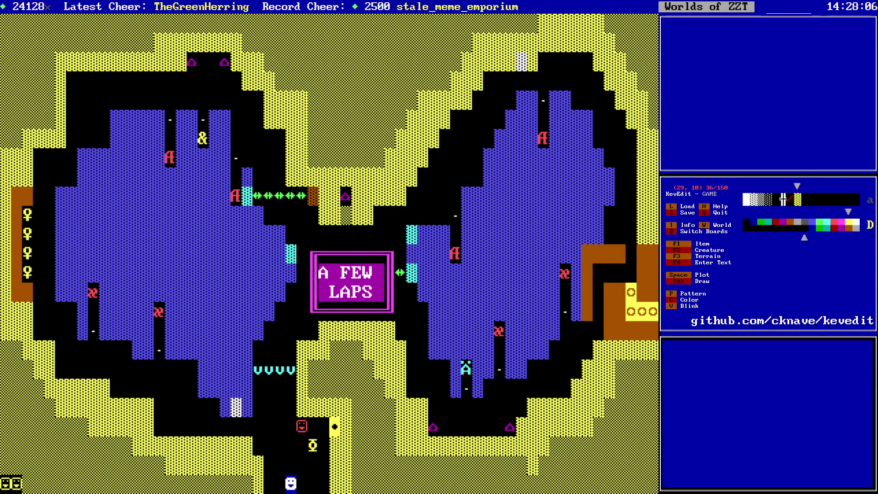
# Move the editor cursor over the area above the A FEW LAPS sign, ending at (38, 18)
pyautogui.press('Down')
pyautogui.press('Down')
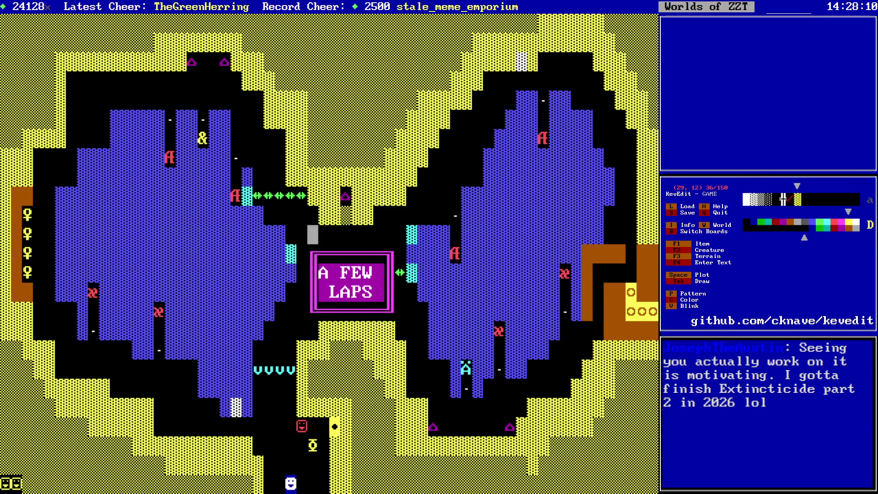
pyautogui.press('Right')
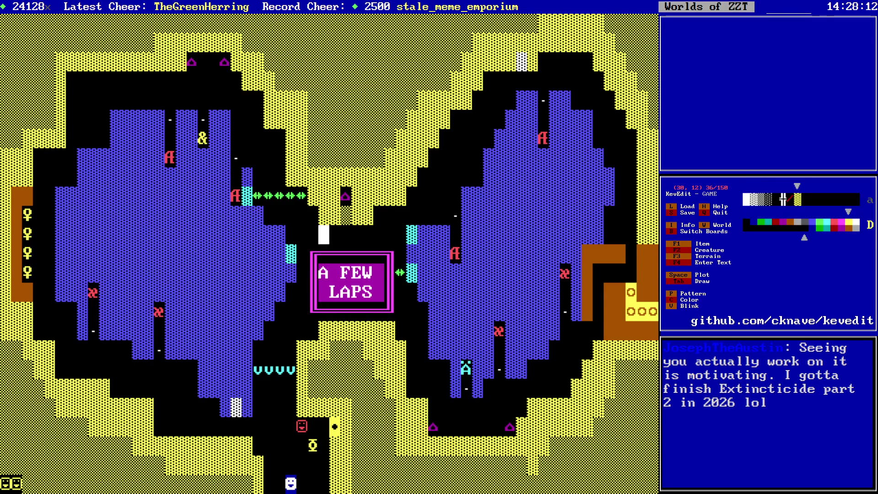
pyautogui.press('Right')
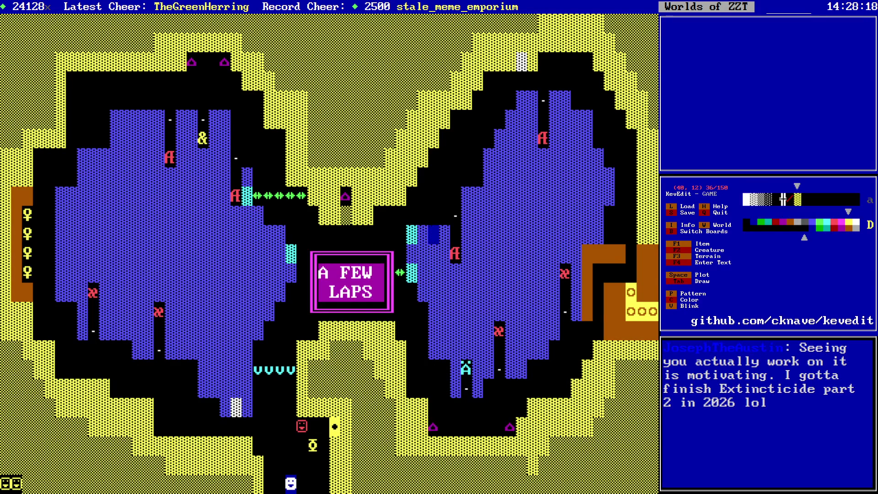
pyautogui.press('Left')
pyautogui.press('Left')
pyautogui.press('Left')
pyautogui.press('Right')
pyautogui.press('Right')
pyautogui.press('Right')
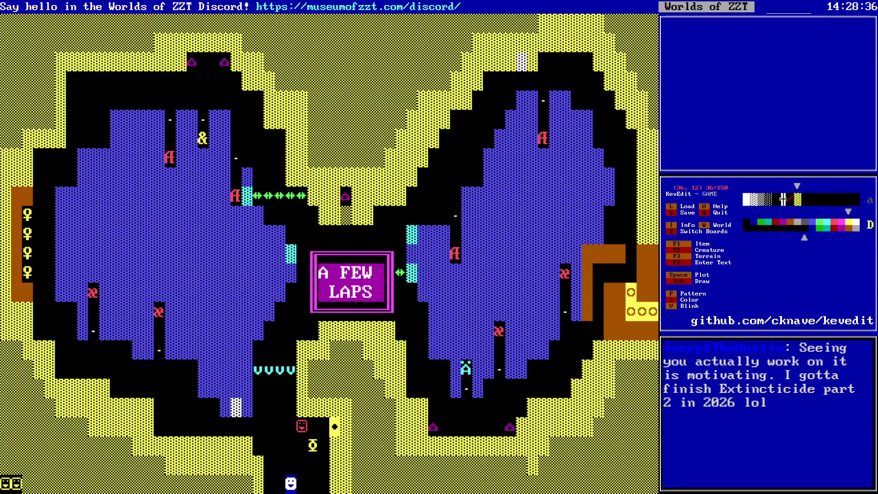
pyautogui.press('Right')
pyautogui.press('Right')
pyautogui.press('Down')
pyautogui.press('Down')
pyautogui.press('Down')
# Inspect the cells around (25–28, 14–17), then move right along row 17
pyautogui.press('Left')
pyautogui.press('Left')
pyautogui.press('Left')
pyautogui.press('Up')
pyautogui.press('Up')
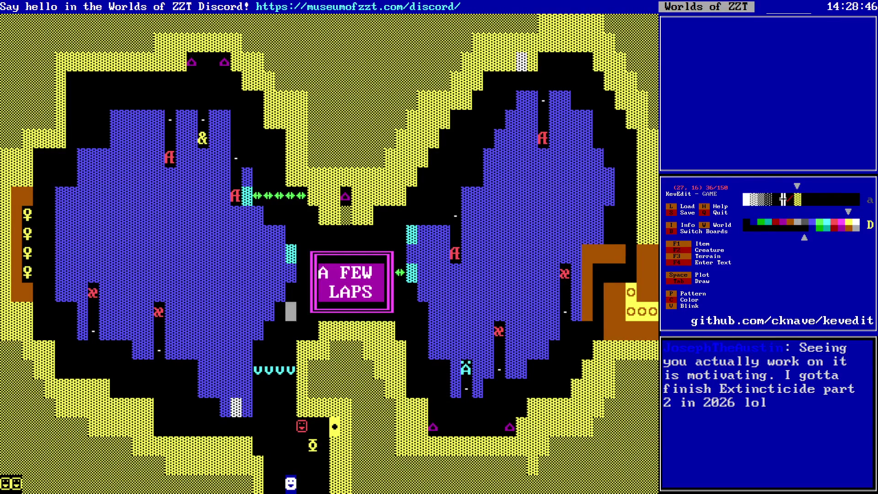
pyautogui.press('Up')
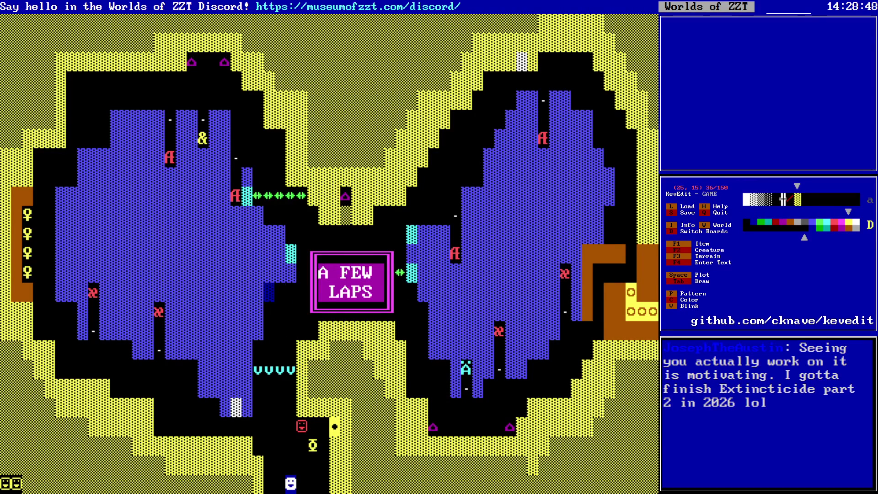
pyautogui.press('Right')
pyautogui.press('Right')
pyautogui.press('Up')
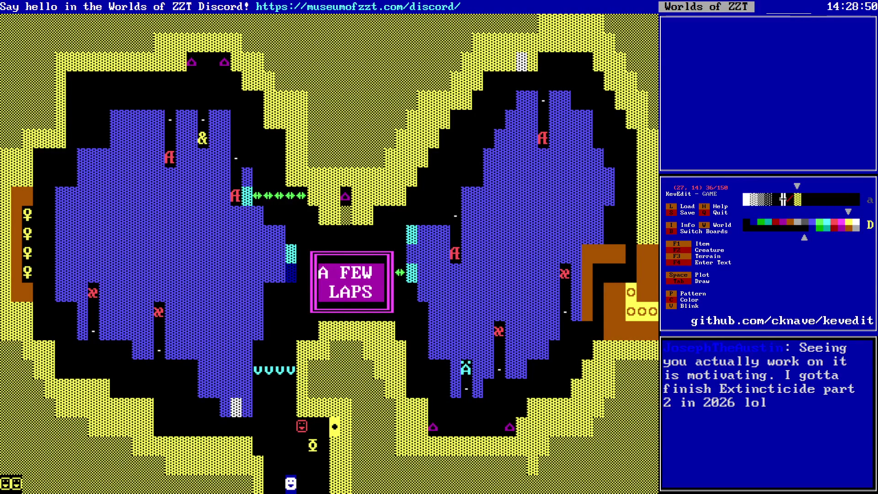
pyautogui.press('Down')
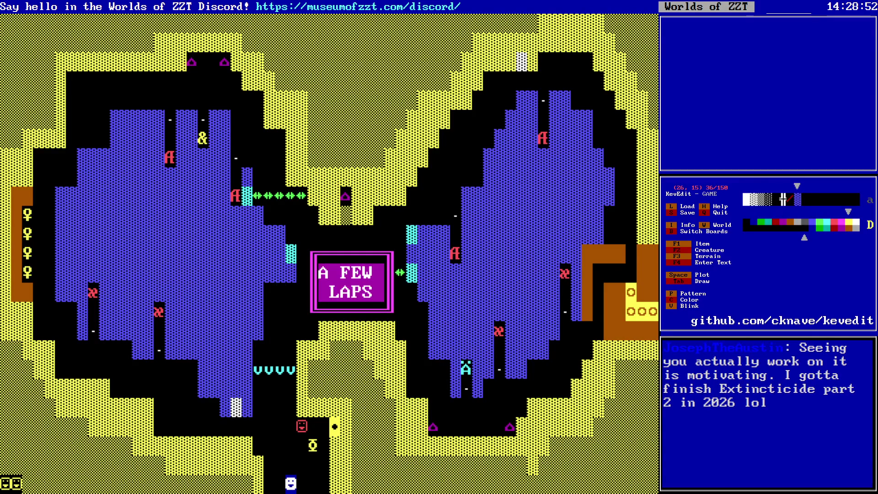
pyautogui.press('Left')
pyautogui.press('Down')
pyautogui.press('Down')
pyautogui.press('Right')
pyautogui.press('Right')
pyautogui.press('Up')
pyautogui.press('Up')
pyautogui.press('Down')
pyautogui.press('Down')
pyautogui.press('Right')
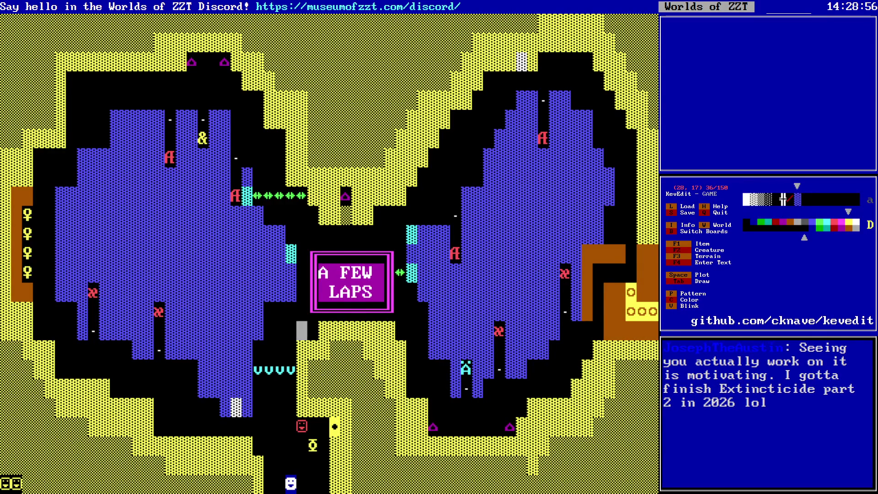
pyautogui.press('Right')
pyautogui.press('Right')
pyautogui.press('Right')
# Move up to (53, 15) and clear the brown wall cells in column 54 to black
pyautogui.press('Down')
pyautogui.press('Down')
pyautogui.press('Down')
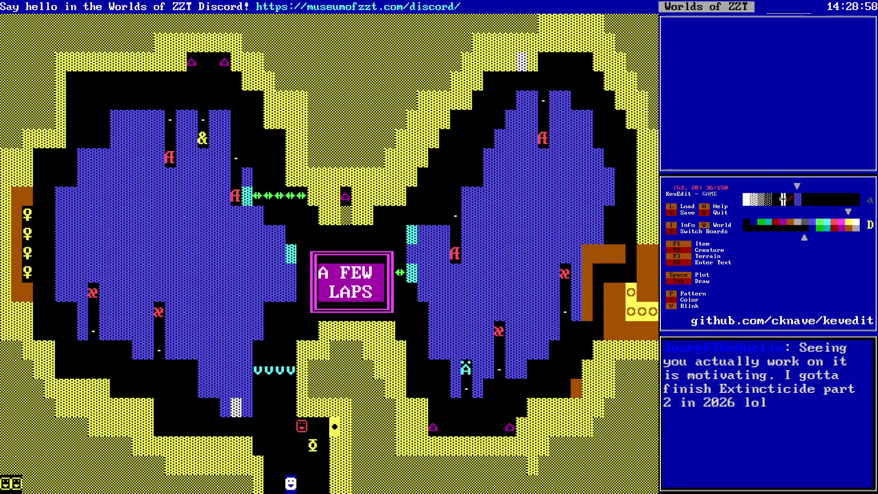
pyautogui.press('Up')
pyautogui.press('Up')
pyautogui.press('Up')
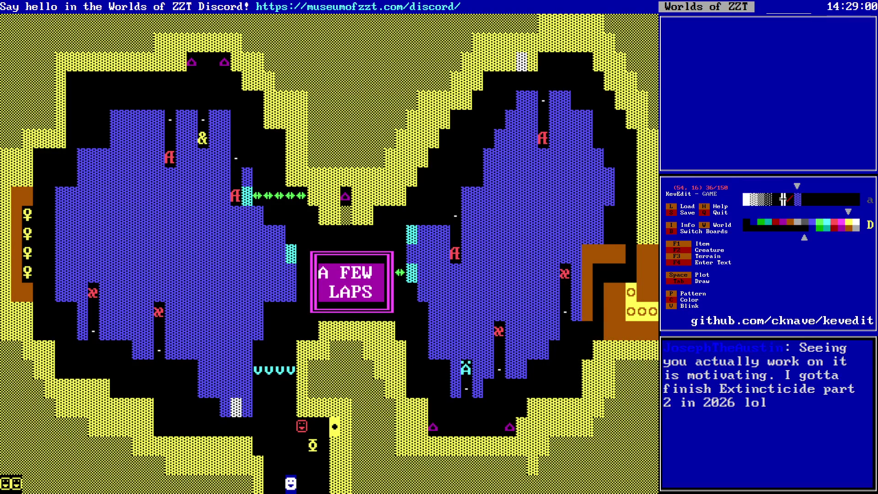
pyautogui.press('Up')
pyautogui.press('Up')
pyautogui.press('Up')
pyautogui.press('Right')
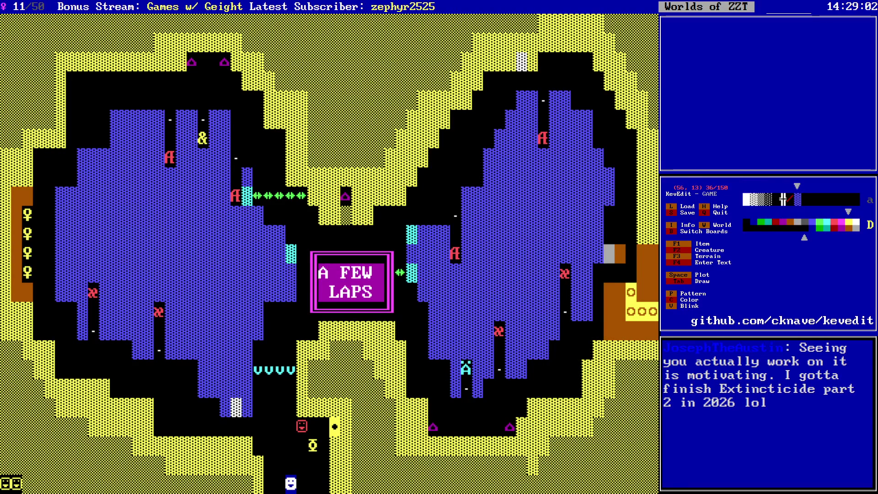
# Paint the right brown wall cells in rows 15–17 black on A FEW LAPS
pyautogui.press('Down')
pyautogui.press('Down')
pyautogui.press('Left')
pyautogui.press('Right')
pyautogui.press('Right')
pyautogui.press('Down')
pyautogui.press('Left')
pyautogui.press('Left')
pyautogui.press('Down')
pyautogui.press('Right')
pyautogui.press('Right')
# Place a yellow o passage tile on the brown wall at row 16
pyautogui.press('Up')
pyautogui.press('Up')
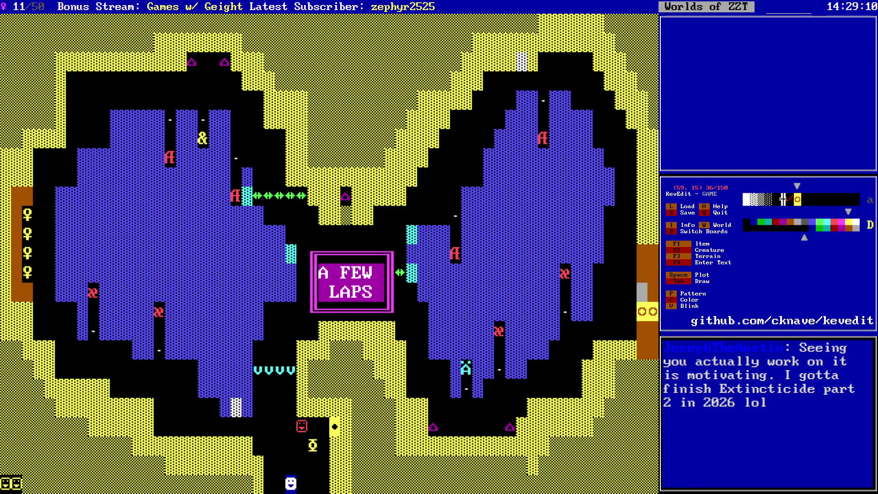
pyautogui.press('space')
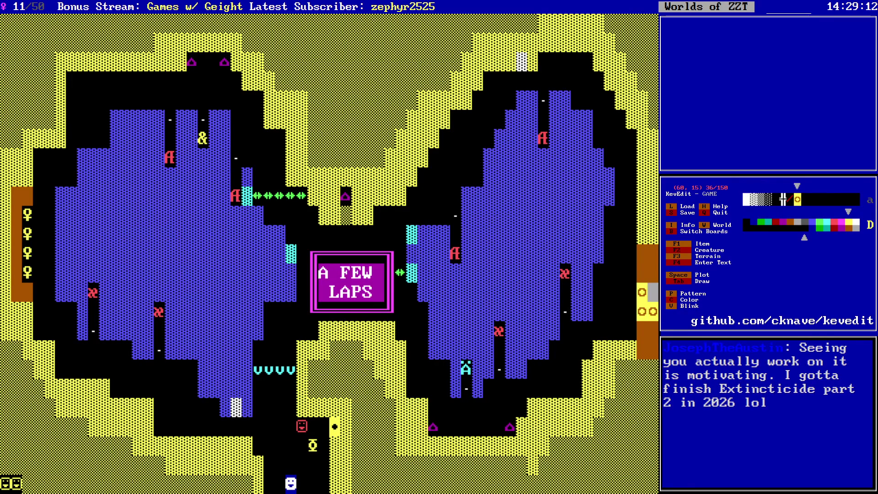
pyautogui.press('Left')
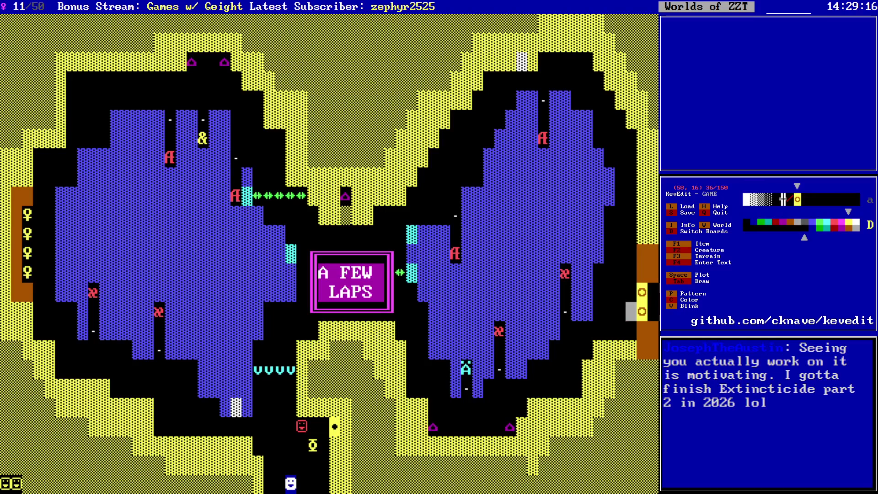
pyautogui.press('Left')
# Save the world as GAME.zzt, confirming the overwrite
pyautogui.press('Up')
pyautogui.press('Up')
pyautogui.press('Up')
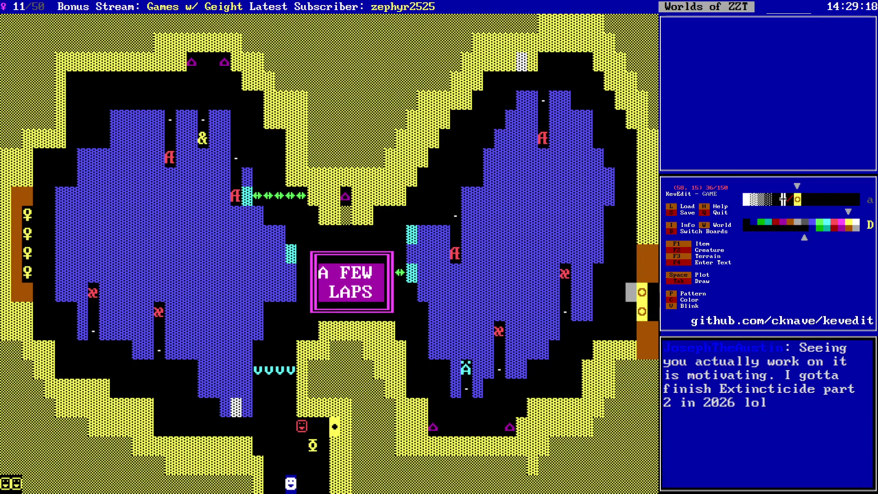
pyautogui.press('Left')
pyautogui.press('Left')
pyautogui.press('Left')
pyautogui.press('Up')
pyautogui.press('Up')
pyautogui.press('Up')
pyautogui.press('Right')
pyautogui.press('Right')
pyautogui.press('Up')
pyautogui.press('Left')
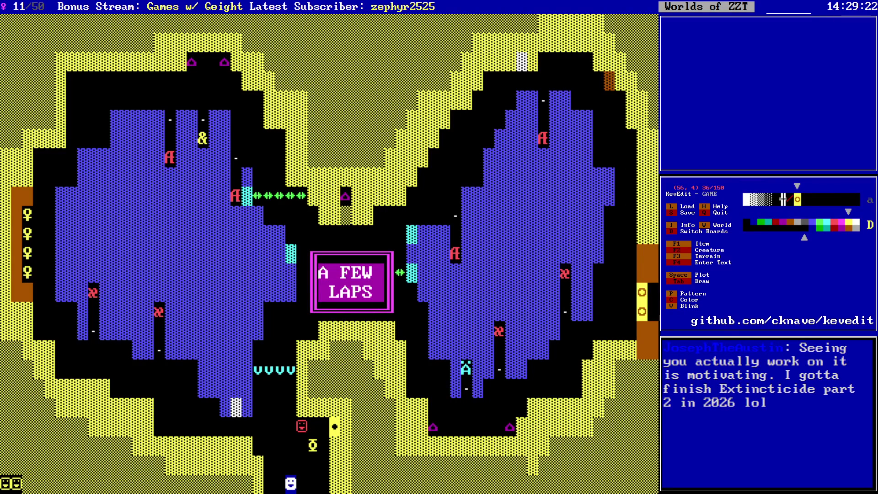
pyautogui.press('Left')
pyautogui.press('Up')
pyautogui.press('Left')
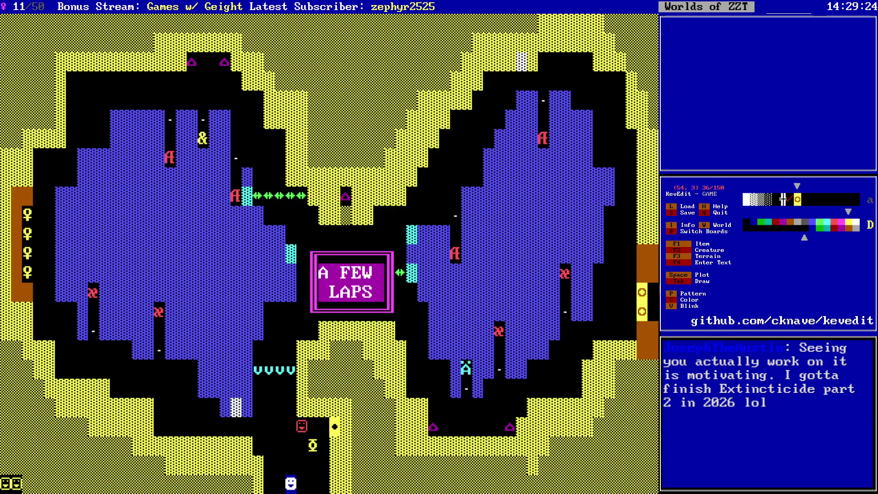
pyautogui.press('Right')
pyautogui.press('Right')
pyautogui.press('Left')
pyautogui.press('Down')
pyautogui.press('Up')
pyautogui.press('Up')
pyautogui.press('Left')
pyautogui.press('Left')
pyautogui.press('Left')
pyautogui.press('Right')
pyautogui.press('Left')
pyautogui.press('Left')
pyautogui.press('Left')
pyautogui.press('Left')
pyautogui.press('Left')
pyautogui.press('Down')
pyautogui.press('Left')
pyautogui.press('Left')
pyautogui.press('Down')
pyautogui.press('Right')
pyautogui.press('Right')
pyautogui.press('Right')
pyautogui.press('Right')
pyautogui.press('Right')
pyautogui.press('Right')
pyautogui.press('Right')
pyautogui.press('Up')
pyautogui.press('Up')
pyautogui.press('Left')
pyautogui.press('Up')
pyautogui.press('Left')
pyautogui.press('Up')
pyautogui.press('Down')
pyautogui.press('Down')
pyautogui.press('Right')
pyautogui.press('Down')
pyautogui.press('Left')
pyautogui.press('Up')
pyautogui.press('Left')
pyautogui.press('Up')
pyautogui.press('Up')
pyautogui.press('Up')
pyautogui.press('Down')
pyautogui.press('Up')
pyautogui.press('Left')
pyautogui.press('Up')
pyautogui.press('Right')
pyautogui.press('Left')
pyautogui.press('Down')
pyautogui.press('Down')
pyautogui.press('Right')
pyautogui.press('Down')
pyautogui.press('Right')
pyautogui.press('Down')
pyautogui.press('s')
pyautogui.press('Return')
pyautogui.press('y')
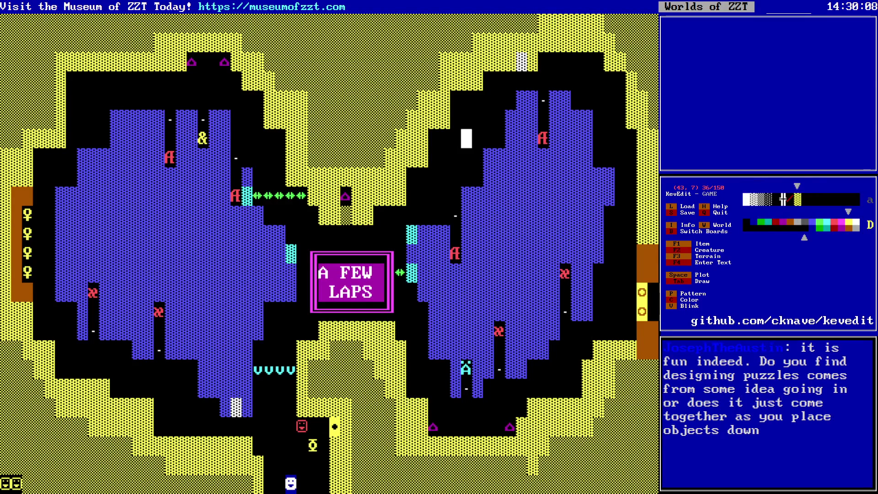
# Browse boards from Title screen through Park to the Puzzle concept board
pyautogui.press('b')
pyautogui.press('Home')
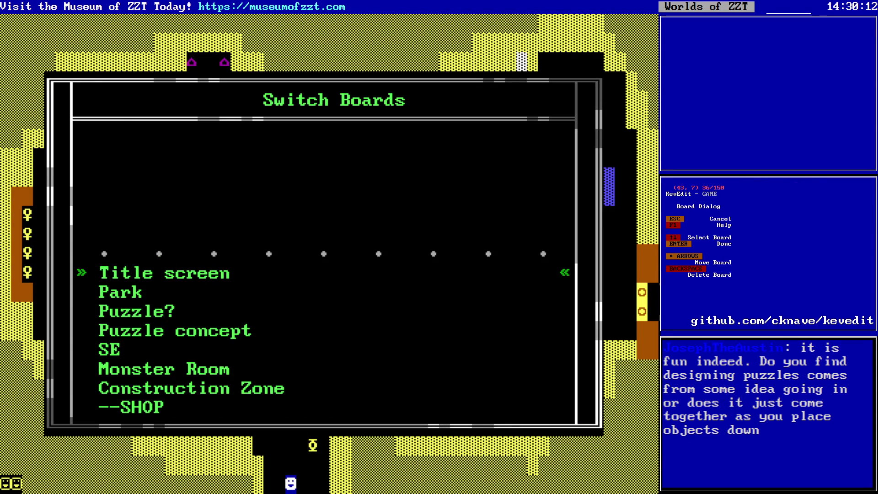
pyautogui.press('Return')
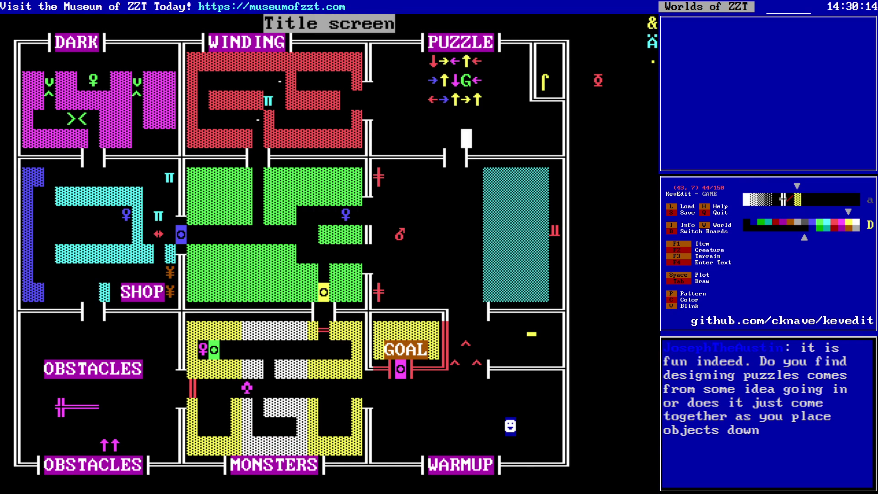
pyautogui.press('pagedown')
pyautogui.press('pagedown')
pyautogui.press('Left')
pyautogui.press('Left')
pyautogui.press('Left')
pyautogui.press('Left')
pyautogui.press('Left')
pyautogui.press('Left')
pyautogui.press('Right')
pyautogui.press('Right')
pyautogui.press('Right')
pyautogui.press('Right')
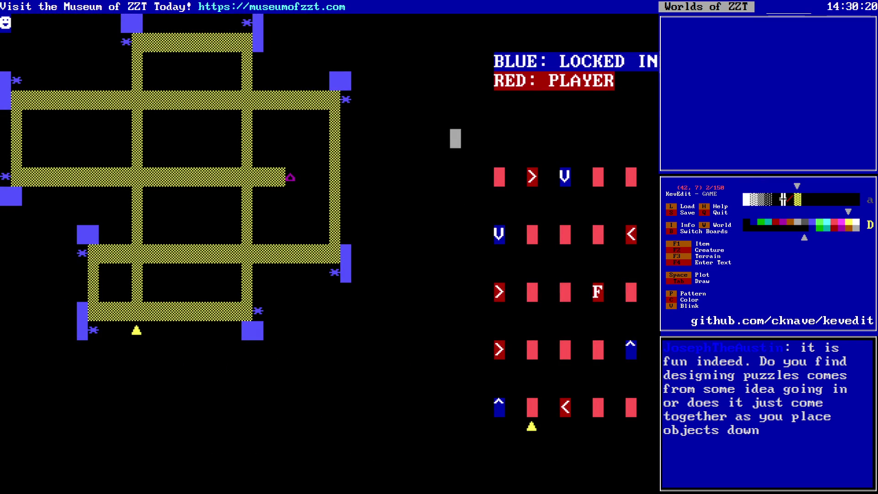
pyautogui.press('Down')
pyautogui.press('Down')
pyautogui.press('Down')
pyautogui.press('Down')
pyautogui.press('Down')
pyautogui.press('Down')
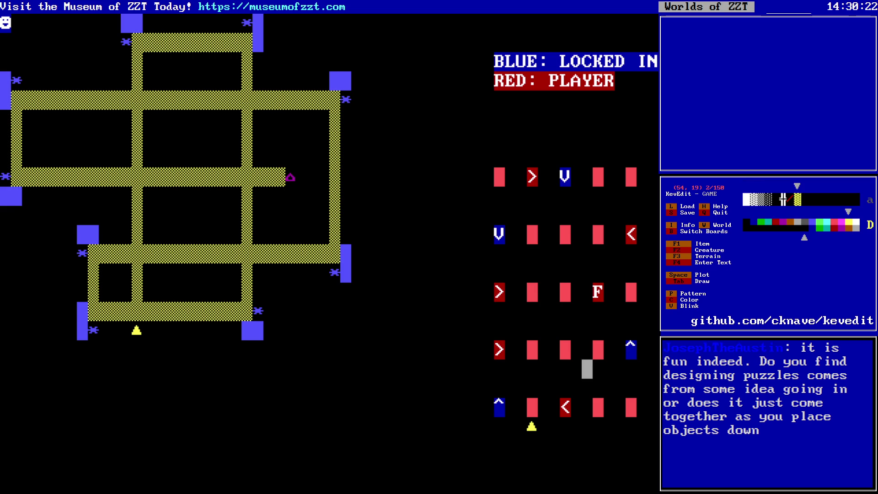
pyautogui.press('Return')
pyautogui.press('Left')
pyautogui.press('Left')
pyautogui.press('Left')
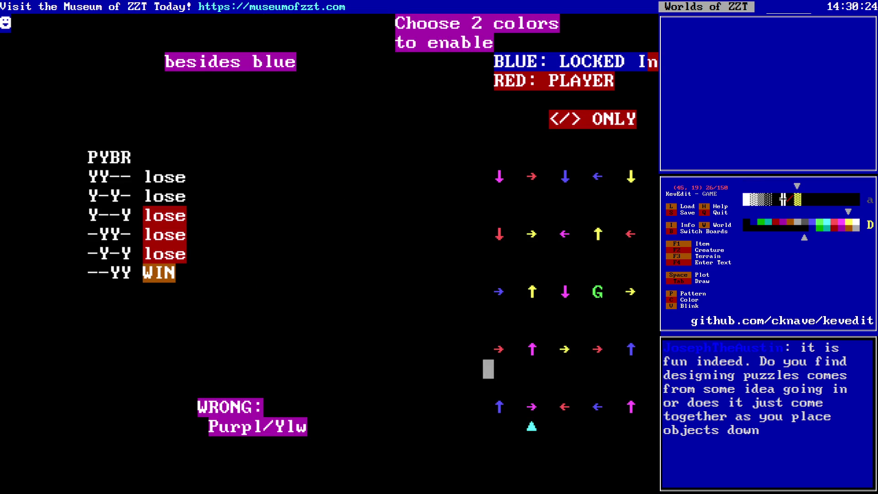
pyautogui.press('Left')
pyautogui.press('Left')
pyautogui.press('Left')
pyautogui.press('Up')
pyautogui.press('Up')
pyautogui.press('Up')
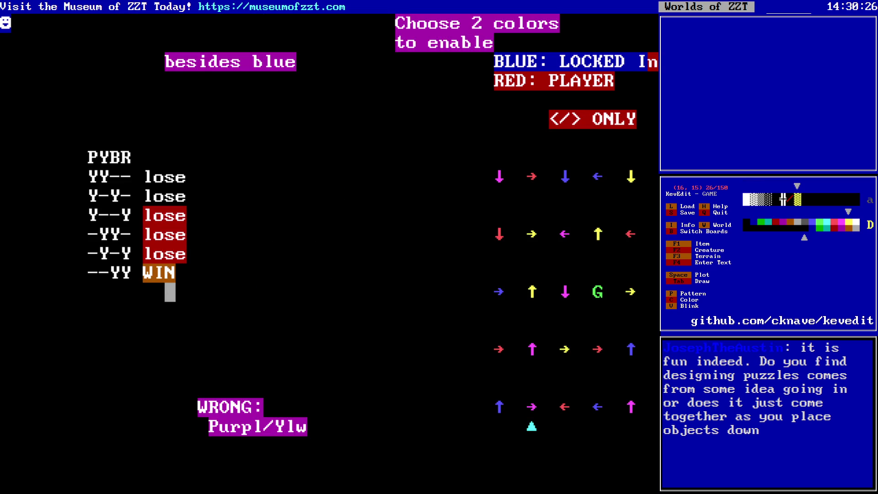
pyautogui.press('Left')
pyautogui.press('Left')
pyautogui.press('Left')
# Block-select and copy Puzzle concept's arrow grid, then go to Add New Board in the list
pyautogui.press('b')
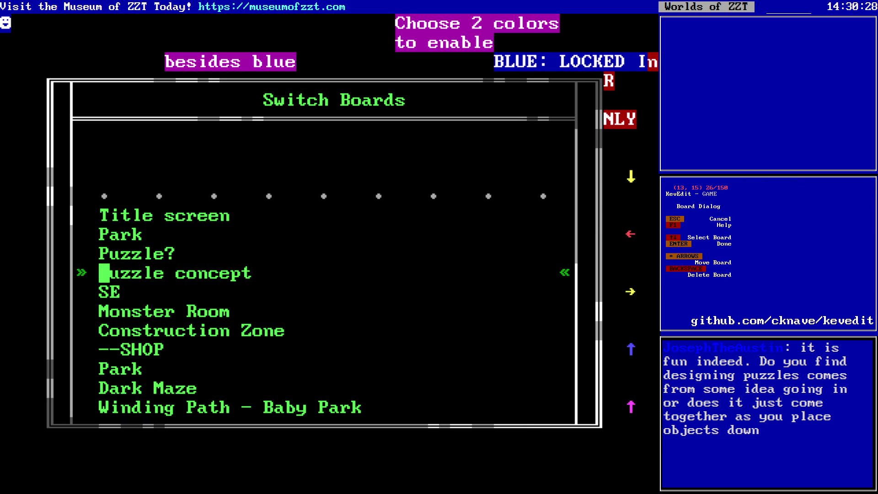
pyautogui.press('Return')
pyautogui.hotkey('shift', 'Right')
pyautogui.hotkey('shift', 'Right')
pyautogui.hotkey('shift', 'Up')
pyautogui.hotkey('shift', 'Up')
pyautogui.hotkey('shift', 'Right')
pyautogui.press('Up')
pyautogui.press('Up')
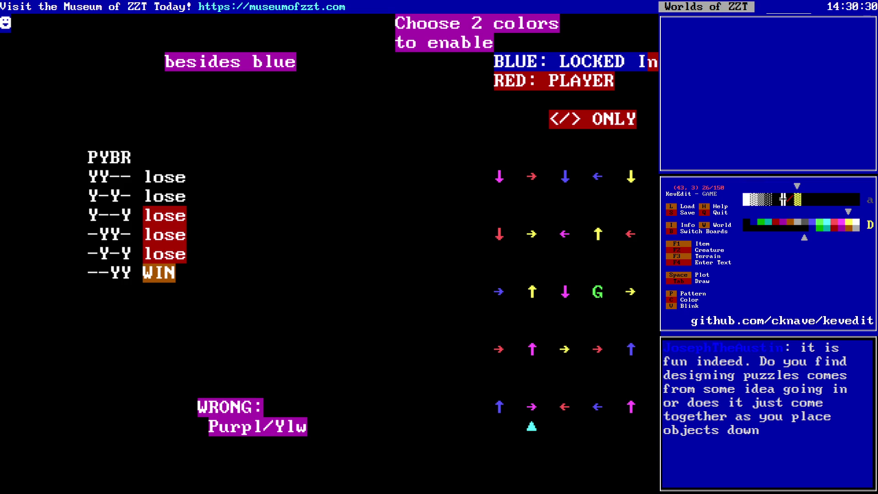
pyautogui.hotkey('shift', 'Down')
pyautogui.hotkey('shift', 'Down')
pyautogui.hotkey('shift', 'Down')
pyautogui.press('b')
pyautogui.press('Down')
pyautogui.press('Down')
pyautogui.press('Down')
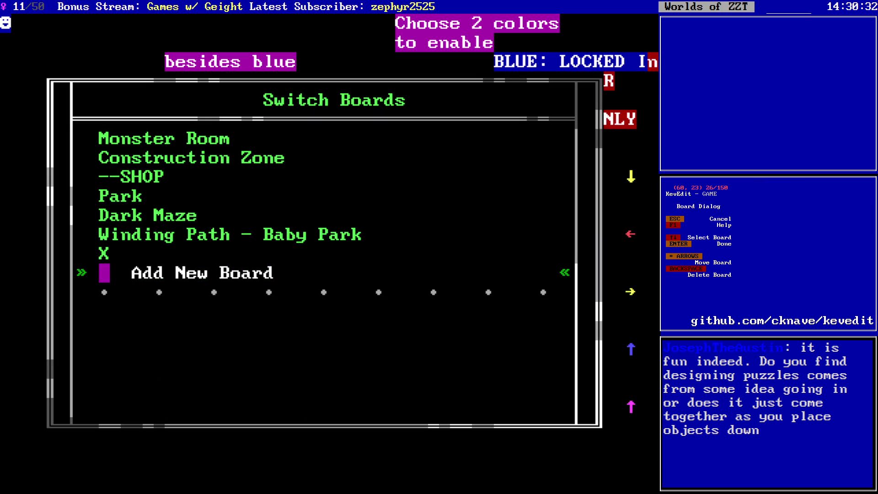
pyautogui.press('Return')
pyautogui.write('mot')
pyautogui.press('BackSpace')
pyautogui.press('BackSpace')
pyautogui.press('BackSpace')
pyautogui.write('xuy')
pyautogui.press('BackSpace')
pyautogui.press('BackSpace')
pyautogui.write('yz')
pyautogui.press('Return')
pyautogui.hotkey('ctrl', 'v')
pyautogui.press('Left')
pyautogui.press('Left')
pyautogui.press('Left')
pyautogui.press('Up')
pyautogui.press('Up')
pyautogui.press('Up')
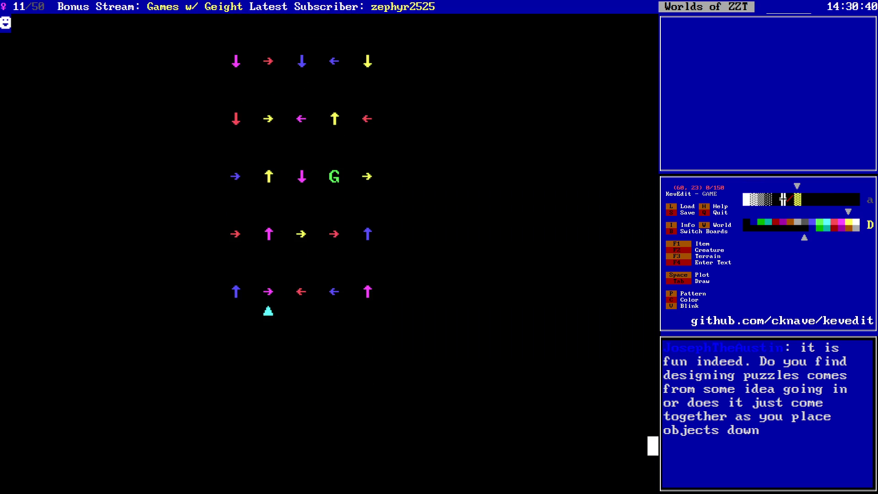
pyautogui.press('Right')
pyautogui.press('Right')
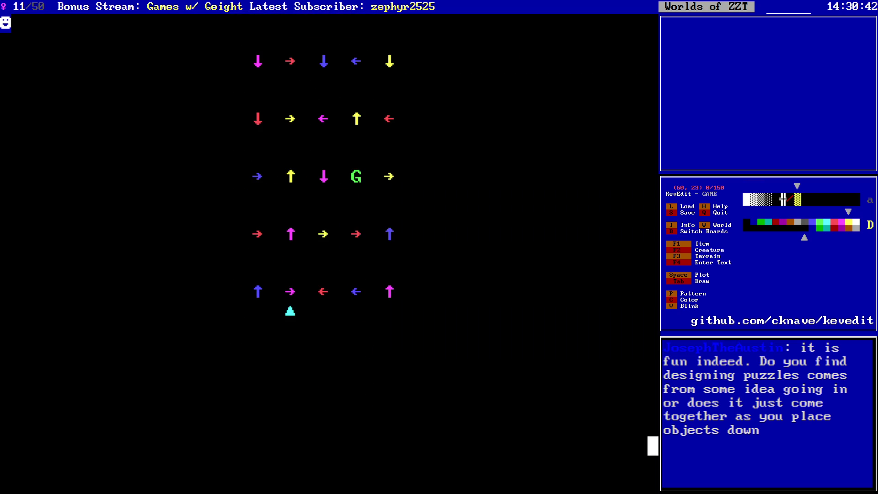
pyautogui.press('Return')
pyautogui.press('Left')
pyautogui.press('Left')
pyautogui.press('Left')
pyautogui.press('Left')
pyautogui.press('Left')
pyautogui.press('Left')
pyautogui.press('Left')
pyautogui.press('Up')
pyautogui.press('Up')
pyautogui.press('Up')
pyautogui.press('Right')
pyautogui.press('Right')
pyautogui.press('Right')
pyautogui.press('Up')
pyautogui.press('Up')
pyautogui.press('Up')
pyautogui.press('Left')
pyautogui.press('Left')
pyautogui.press('Left')
pyautogui.press('Left')
pyautogui.press('Down')
pyautogui.press('Down')
pyautogui.press('Left')
pyautogui.press('Down')
pyautogui.press('Down')
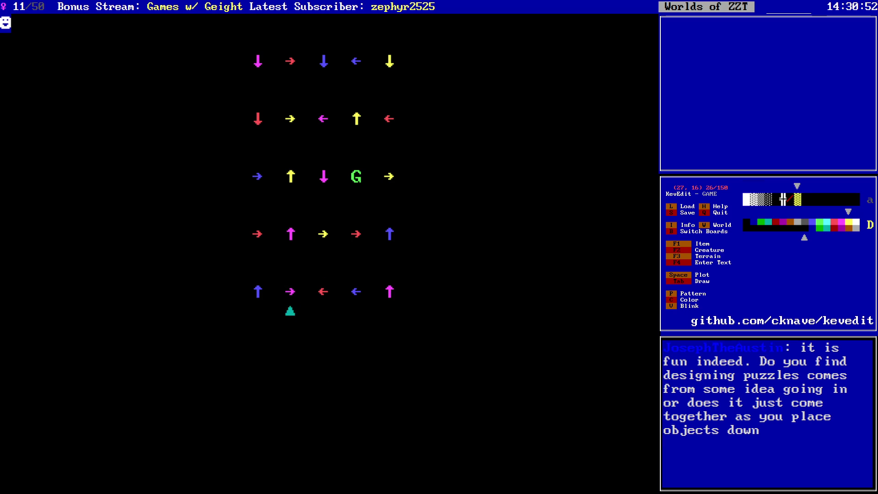
pyautogui.press('Down')
pyautogui.press('Up')
pyautogui.press('Up')
pyautogui.press('Up')
pyautogui.press('Left')
pyautogui.press('Right')
pyautogui.press('Right')
pyautogui.press('Down')
pyautogui.press('Right')
pyautogui.press('Up')
pyautogui.press('Up')
pyautogui.press('Left')
pyautogui.press('Left')
pyautogui.press('Down')
pyautogui.press('Down')
pyautogui.press('Up')
pyautogui.press('Up')
pyautogui.press('Right')
pyautogui.press('Right')
pyautogui.press('Right')
pyautogui.press('Up')
pyautogui.press('Up')
pyautogui.press('Up')
pyautogui.press('Left')
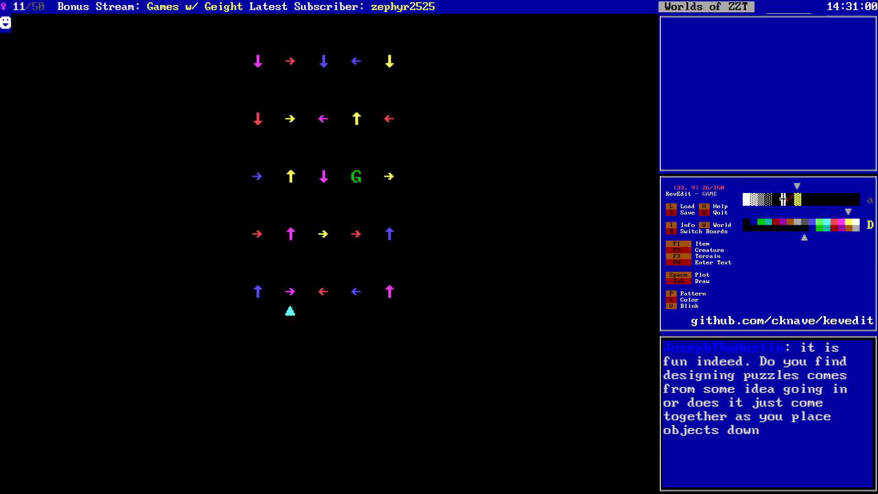
pyautogui.press('Right')
pyautogui.press('Right')
pyautogui.press('Right')
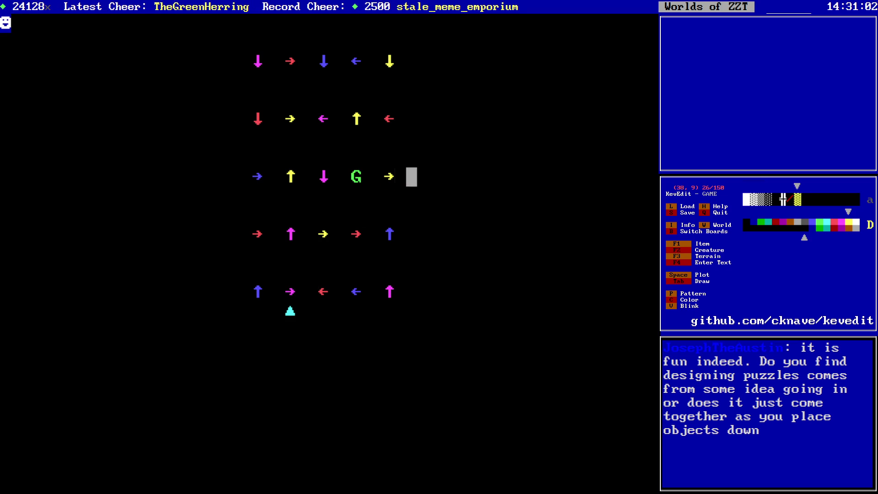
pyautogui.press('Left')
pyautogui.press('Left')
pyautogui.press('Left')
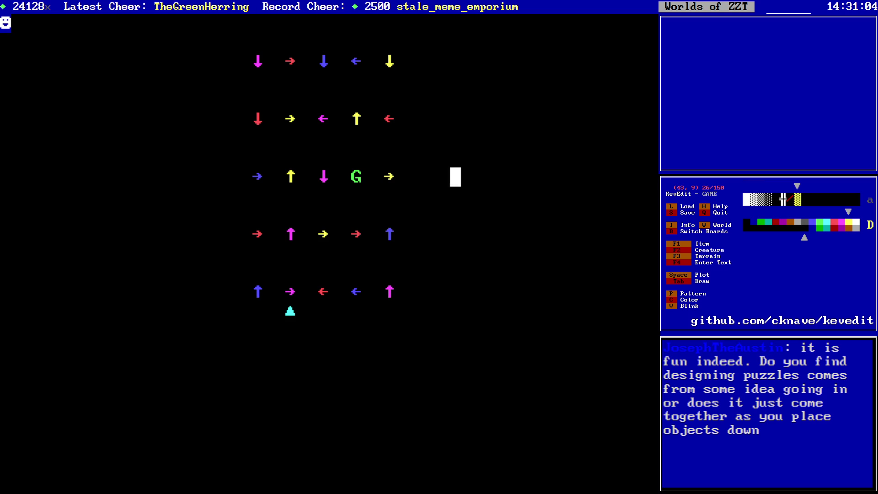
pyautogui.press('Left')
pyautogui.press('Left')
pyautogui.press('Left')
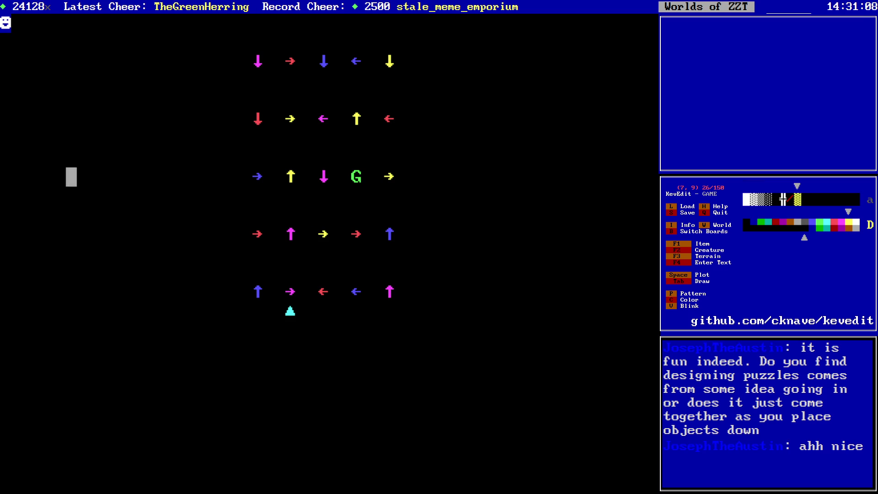
pyautogui.press('Right')
pyautogui.press('Right')
pyautogui.press('Right')
pyautogui.press('Right')
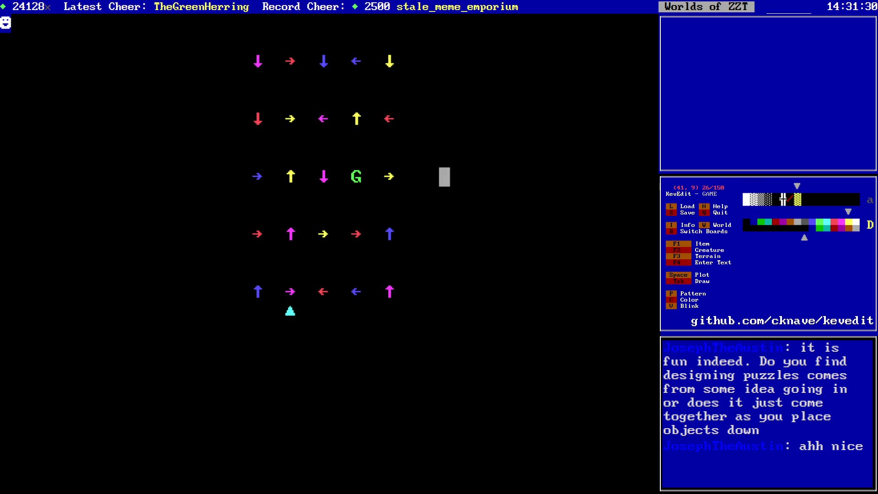
pyautogui.press('Left')
pyautogui.press('Left')
pyautogui.press('Left')
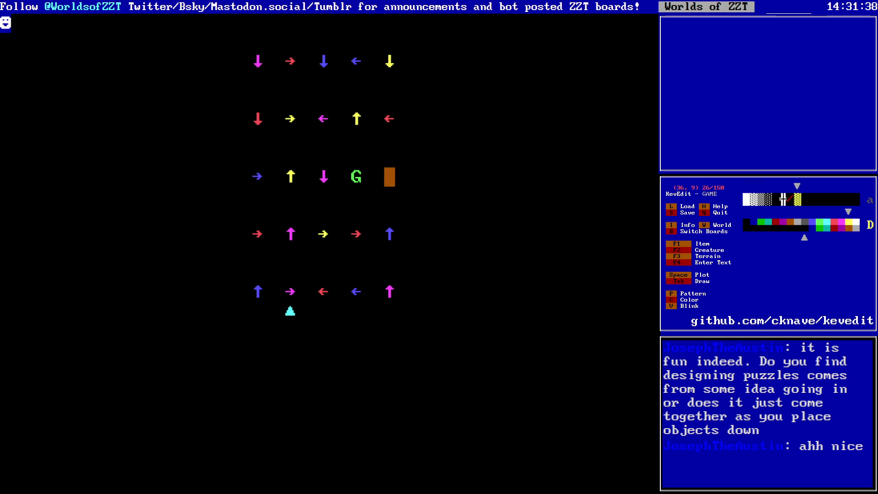
pyautogui.press('Right')
pyautogui.press('Right')
pyautogui.press('Right')
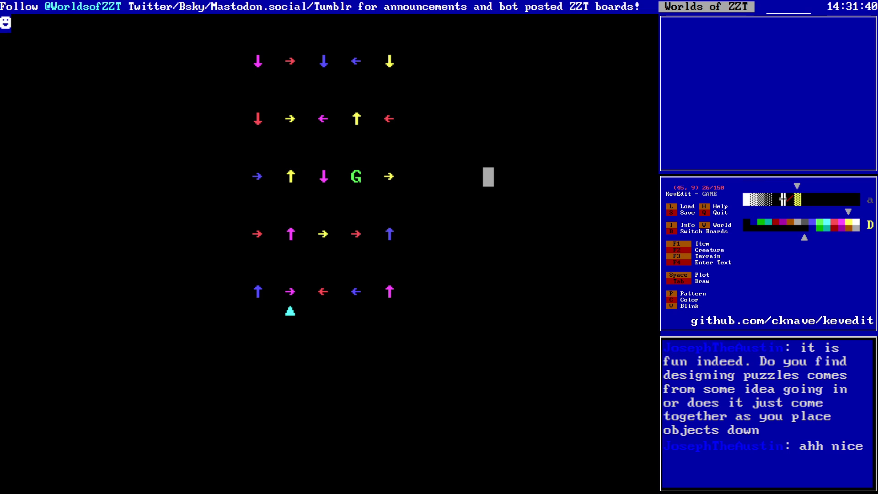
pyautogui.press('Left')
pyautogui.press('Left')
pyautogui.press('Left')
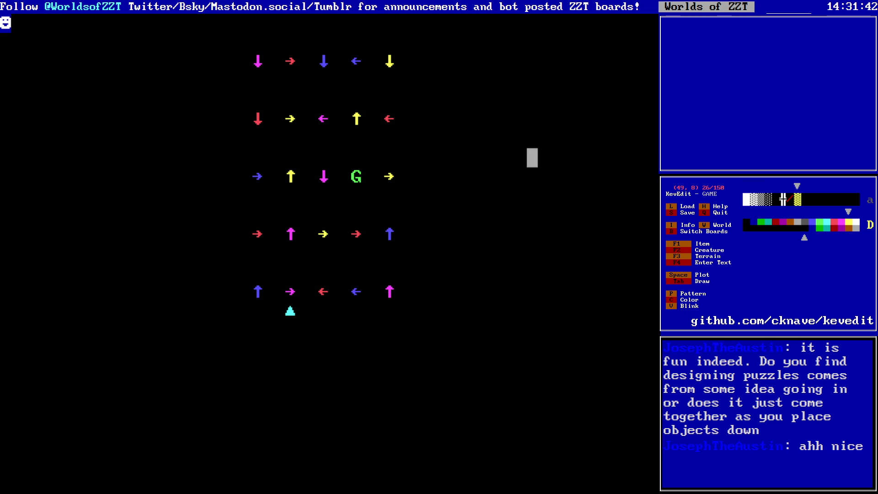
pyautogui.press('Left')
pyautogui.press('Left')
pyautogui.press('Left')
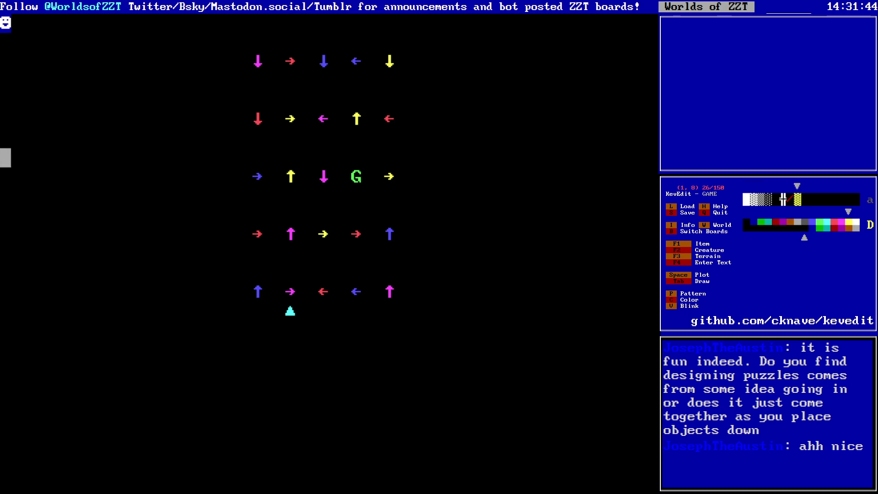
pyautogui.press('Up')
pyautogui.press('Right')
pyautogui.press('Right')
pyautogui.press('Right')
pyautogui.press('Right')
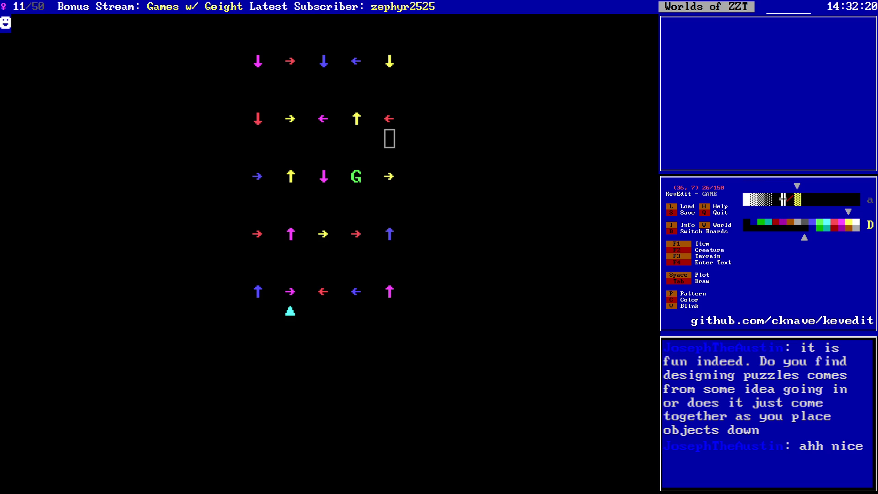
# Load the CUTLASS.ZZT world without saving the current one
pyautogui.press('s')
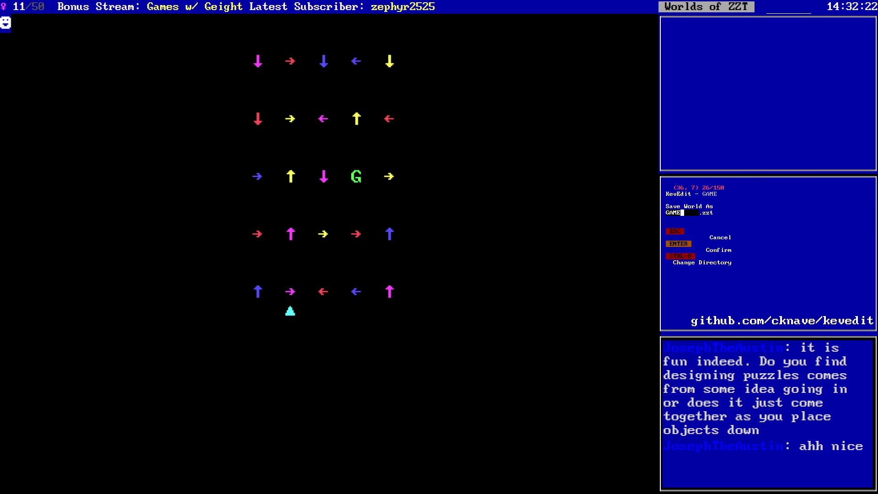
pyautogui.press('l')
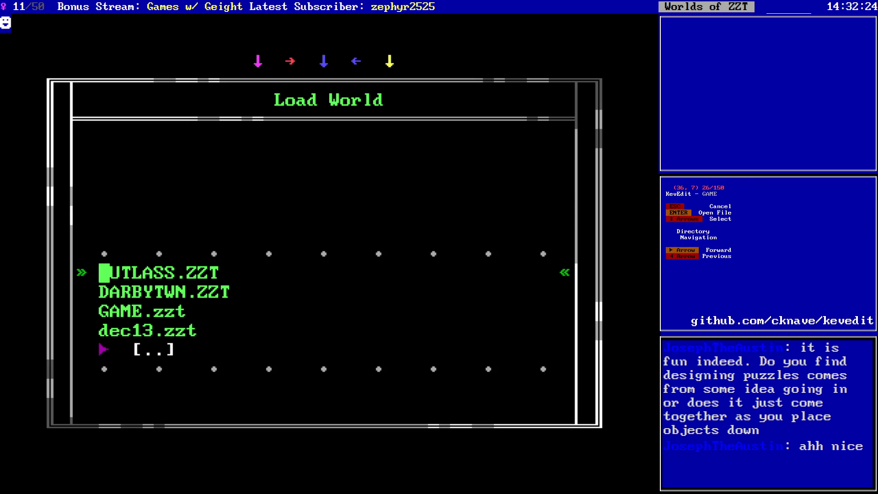
pyautogui.press('Down')
pyautogui.press('Down')
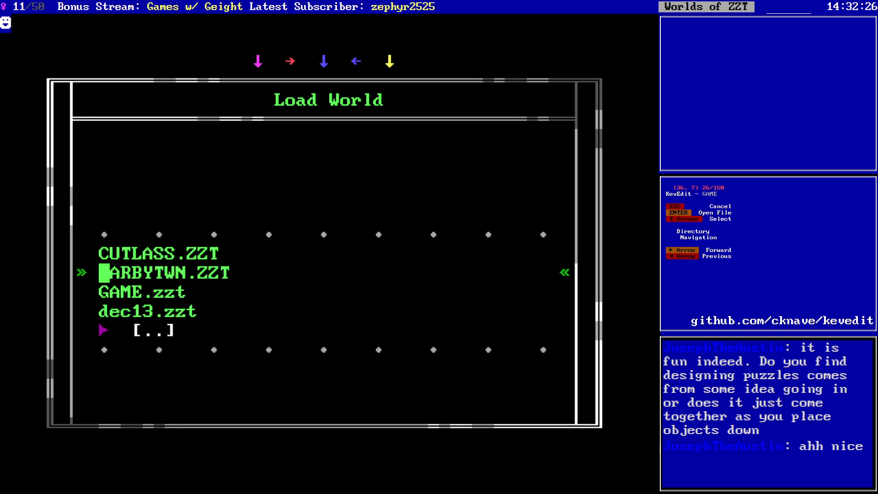
pyautogui.press('Up')
pyautogui.press('Up')
pyautogui.press('Return')
# Go to the Happy Tuesday title board, then page on to Starting Coast
pyautogui.press('b')
pyautogui.press('pageup')
pyautogui.press('pageup')
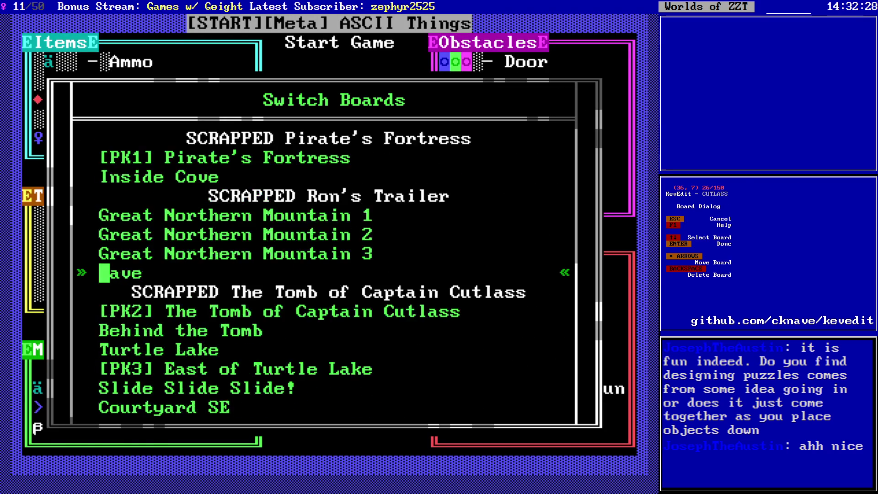
pyautogui.press('Return')
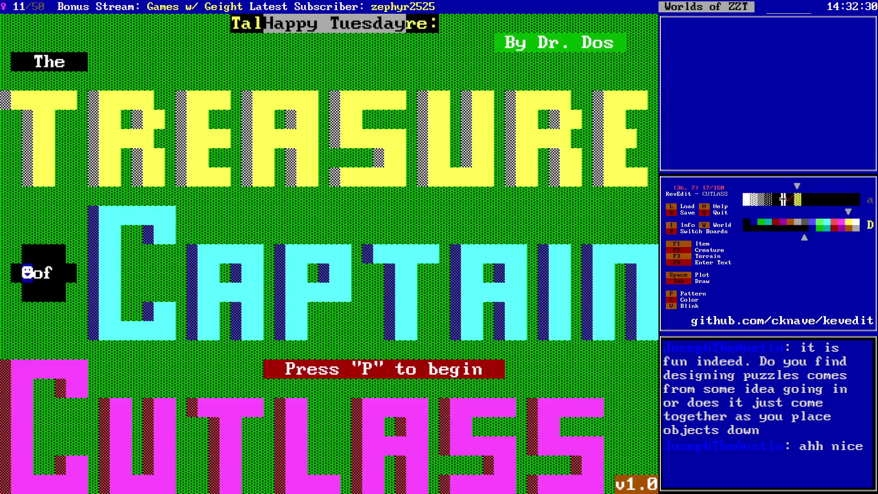
pyautogui.press('pagedown')
pyautogui.press('pagedown')
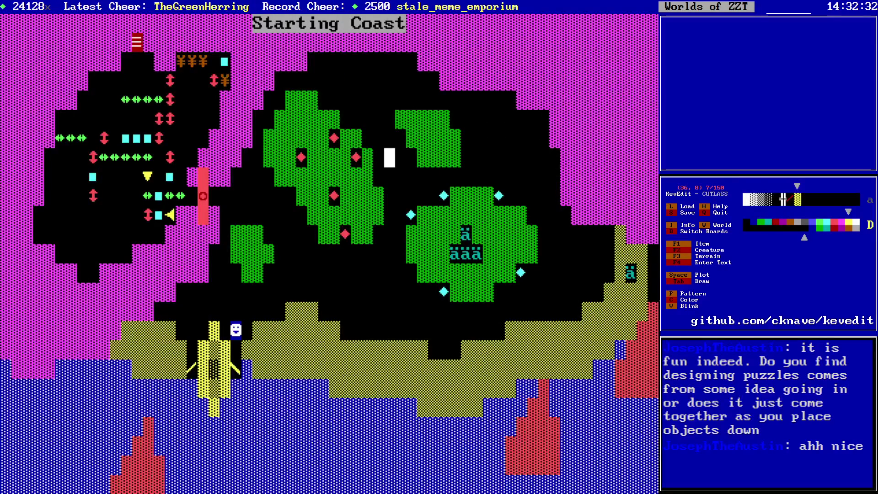
# Inspect Starting Coast's left area, yellow arrow, red barrier and cyan gems
pyautogui.press('pageup')
pyautogui.press('Up')
pyautogui.press('pagedown')
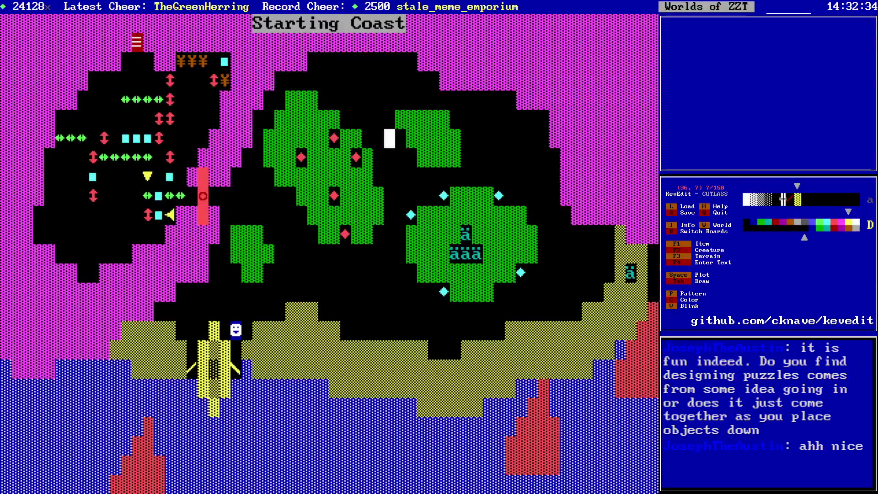
pyautogui.press('Left')
pyautogui.press('Left')
pyautogui.press('Left')
pyautogui.press('Left')
pyautogui.press('Down')
pyautogui.press('Down')
pyautogui.press('Down')
pyautogui.press('Right')
pyautogui.press('Right')
pyautogui.press('Right')
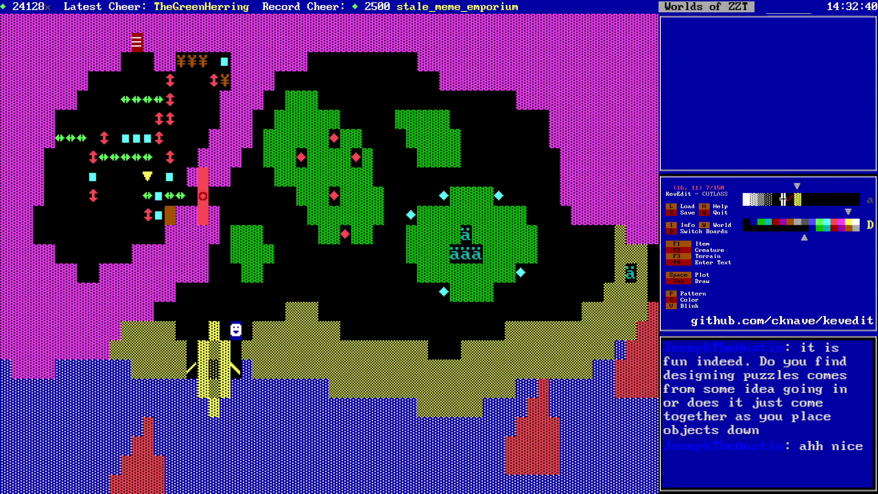
pyautogui.press('Right')
pyautogui.press('Right')
pyautogui.press('Right')
pyautogui.press('Up')
pyautogui.press('Up')
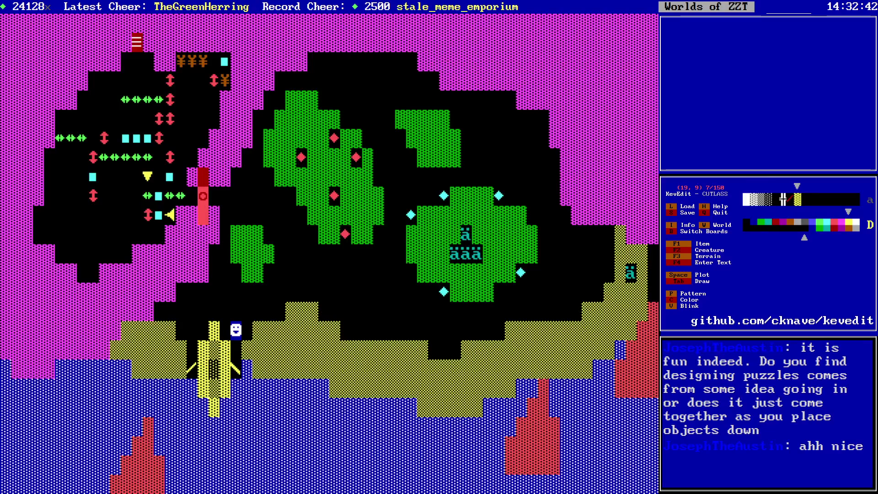
pyautogui.press('Left')
pyautogui.press('Left')
pyautogui.press('Left')
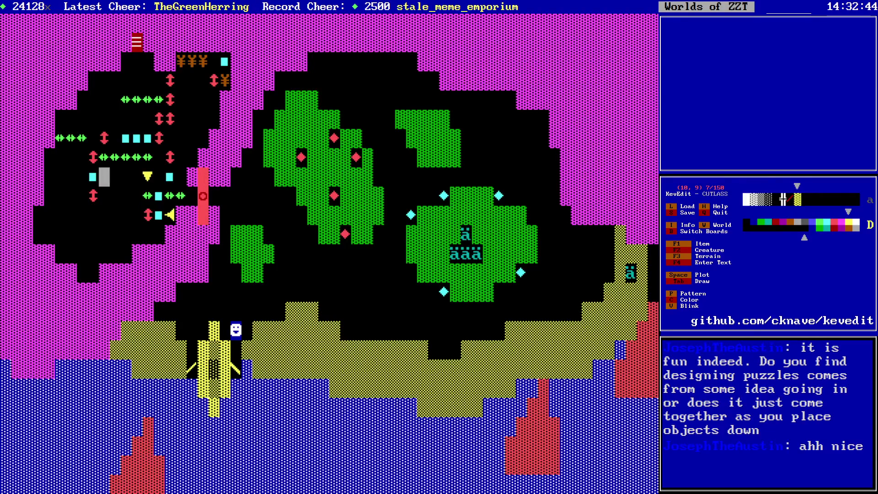
pyautogui.press('Down')
pyautogui.press('Down')
# Trace through the maze area, then advance to the Path to center board
pyautogui.press('Right')
pyautogui.press('Right')
pyautogui.press('Right')
pyautogui.press('Down')
pyautogui.press('Left')
pyautogui.press('Left')
pyautogui.press('Down')
pyautogui.press('Left')
pyautogui.press('Left')
pyautogui.press('Up')
pyautogui.press('Up')
pyautogui.press('Right')
pyautogui.press('Right')
pyautogui.press('Right')
pyautogui.press('Right')
pyautogui.press('Up')
pyautogui.press('Up')
pyautogui.press('Up')
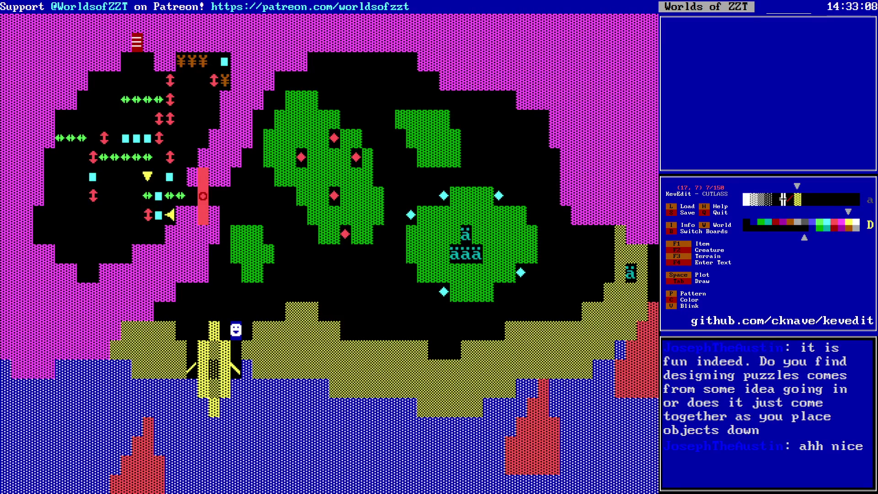
pyautogui.press('pagedown')
pyautogui.press('pagedown')
pyautogui.press('pagedown')
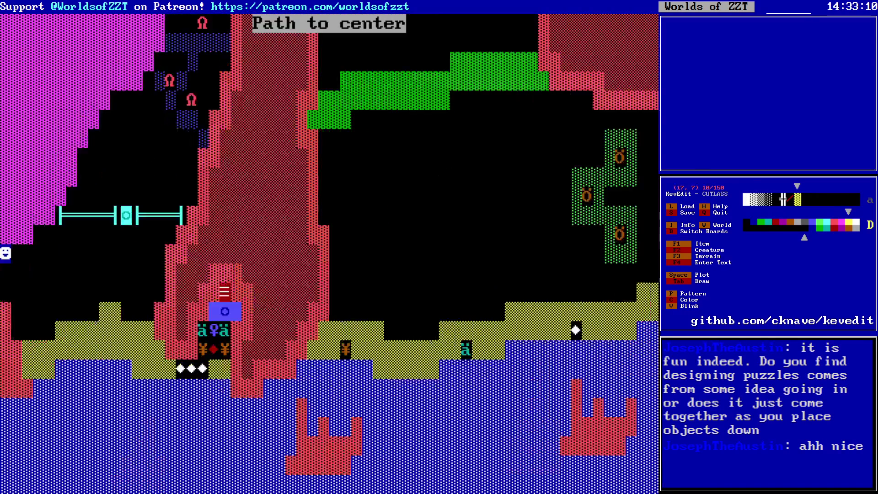
# Step through neighbouring boards from Center to Great Northern Mountain 3
pyautogui.hotkey('ctrl', 'Up')
pyautogui.press('pagedown')
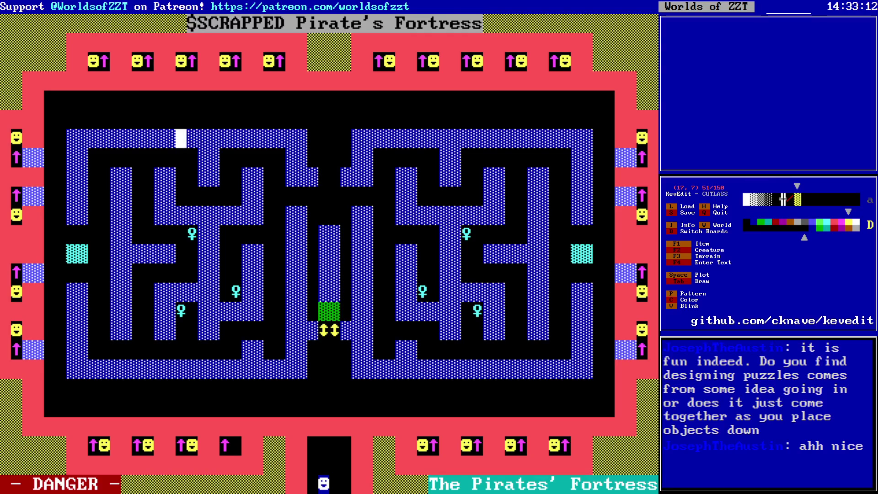
pyautogui.press('pagedown')
pyautogui.hotkey('ctrl', 'Left')
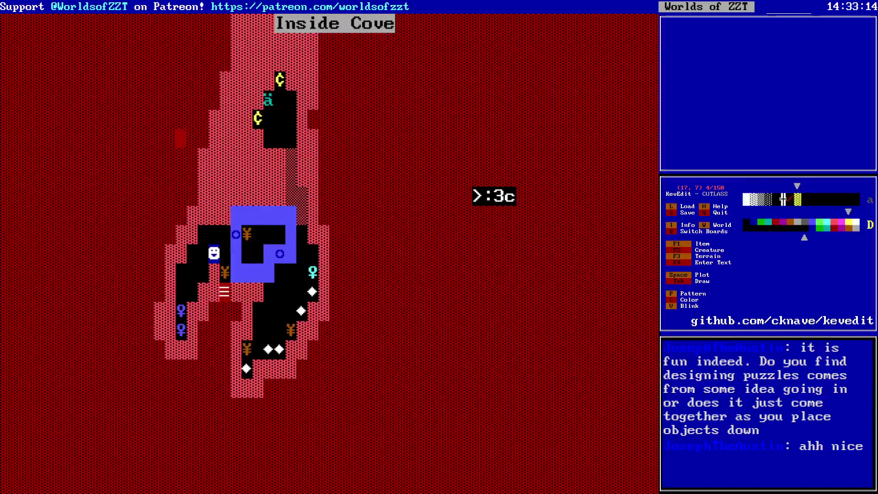
pyautogui.hotkey('ctrl', 'Right')
pyautogui.hotkey('ctrl', 'Left')
pyautogui.hotkey('ctrl', 'Down')
pyautogui.hotkey('ctrl', 'Up')
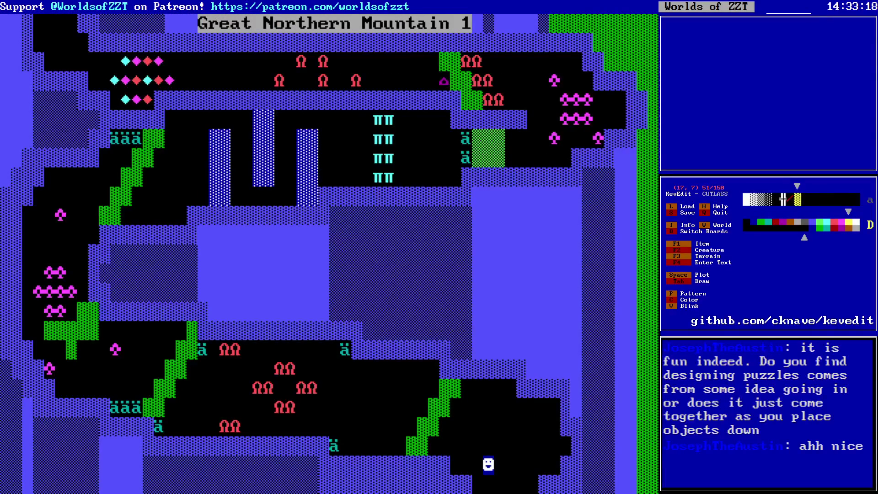
pyautogui.hotkey('ctrl', 'Up')
pyautogui.hotkey('ctrl', 'Right')
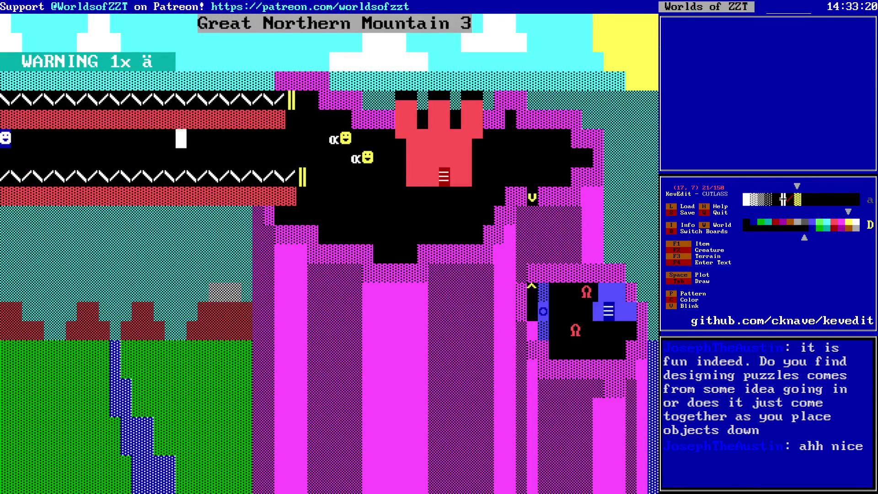
# Inspect the cliffs and castle area down column 60, then go to the Cave board
pyautogui.press('Down')
pyautogui.press('Down')
pyautogui.press('Down')
pyautogui.press('Right')
pyautogui.press('Right')
pyautogui.press('Right')
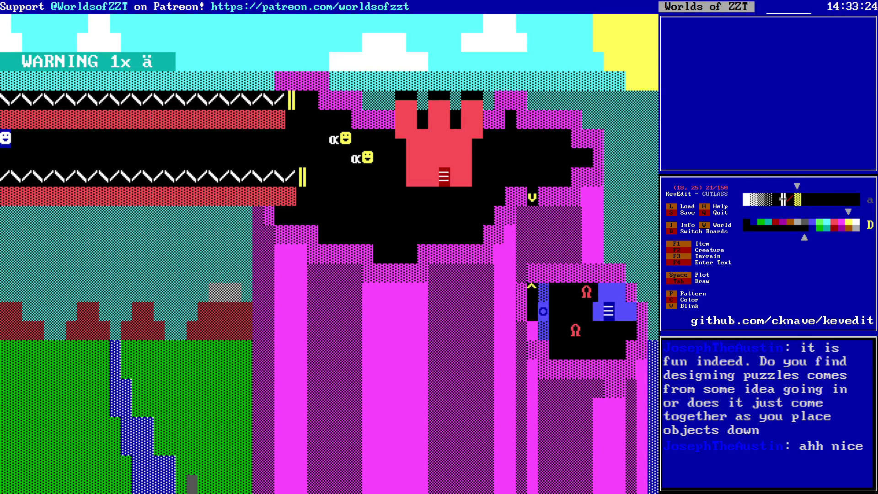
pyautogui.press('Up')
pyautogui.press('Up')
pyautogui.press('Up')
pyautogui.press('Up')
pyautogui.press('Up')
pyautogui.press('Left')
pyautogui.press('Left')
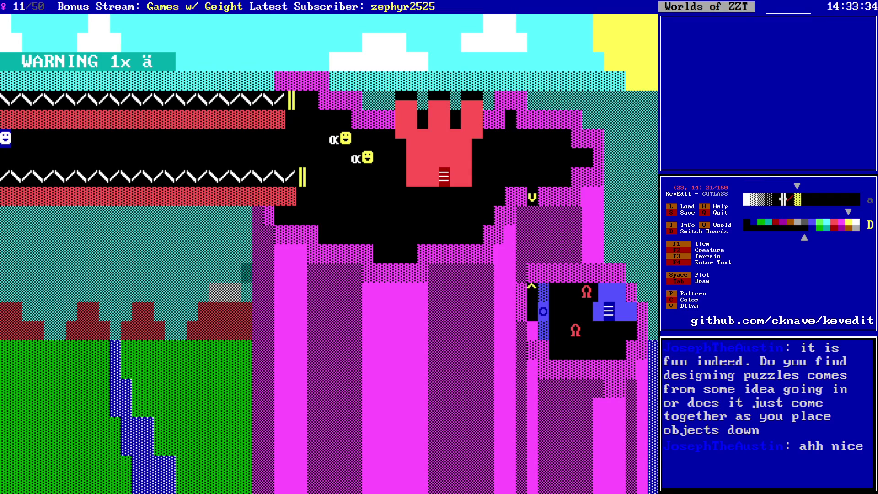
pyautogui.press('Up')
pyautogui.press('Up')
pyautogui.press('Up')
pyautogui.press('Up')
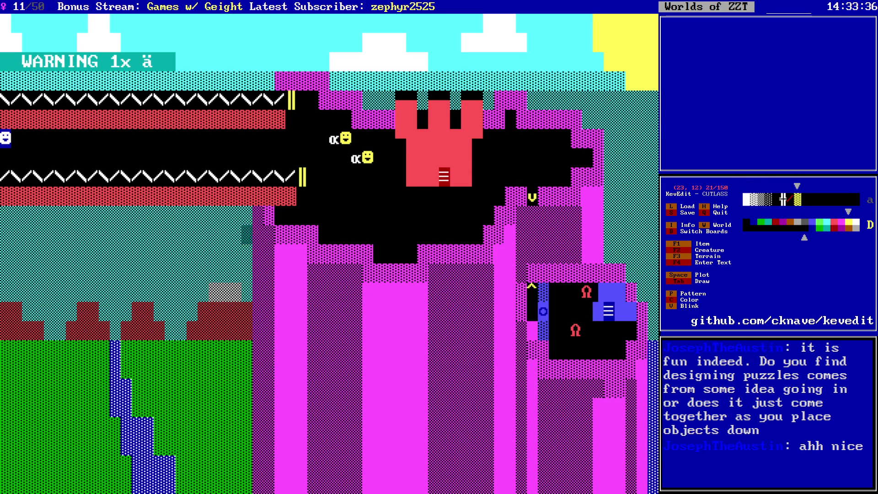
pyautogui.press('Right')
pyautogui.press('Right')
pyautogui.press('Right')
pyautogui.press('Right')
pyautogui.press('Down')
pyautogui.press('Down')
pyautogui.press('Down')
pyautogui.press('Down')
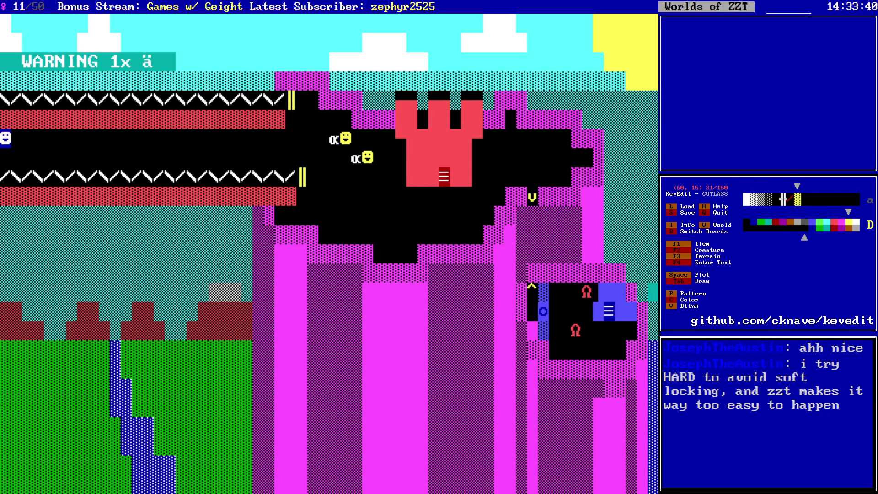
pyautogui.press('Up')
pyautogui.press('Up')
pyautogui.press('Up')
pyautogui.press('Up')
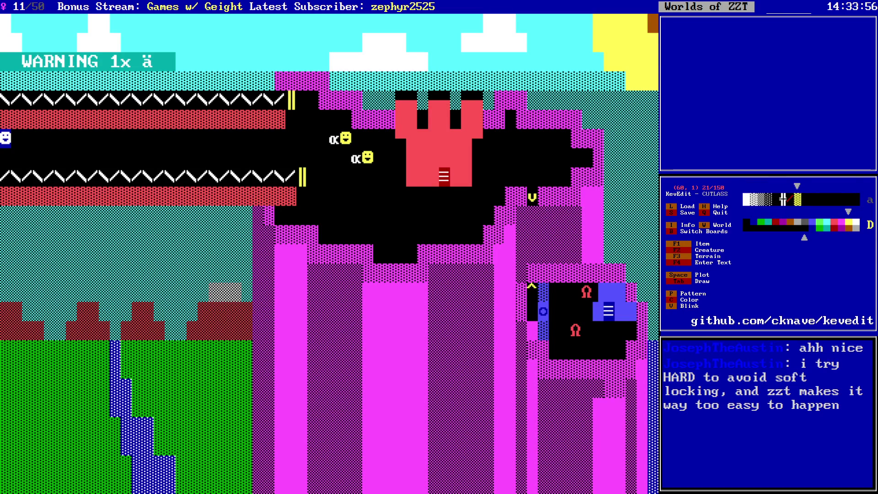
pyautogui.press('Down')
pyautogui.press('Down')
pyautogui.press('Down')
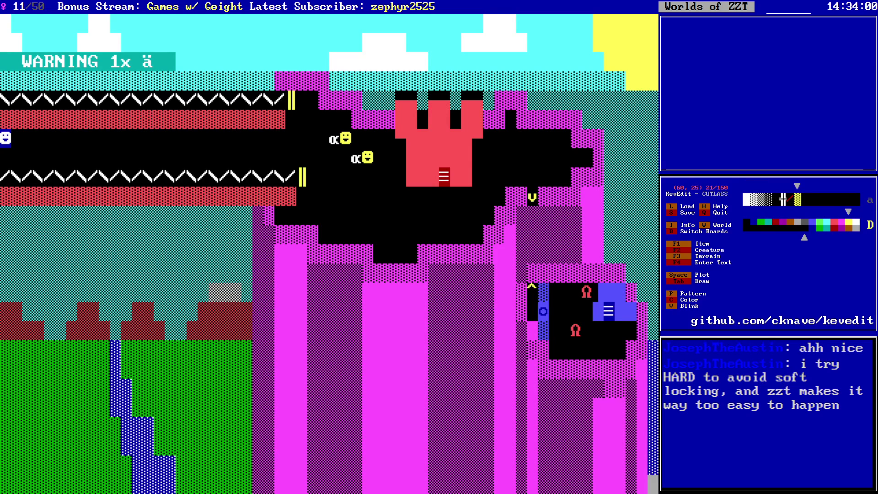
pyautogui.press('pagedown')
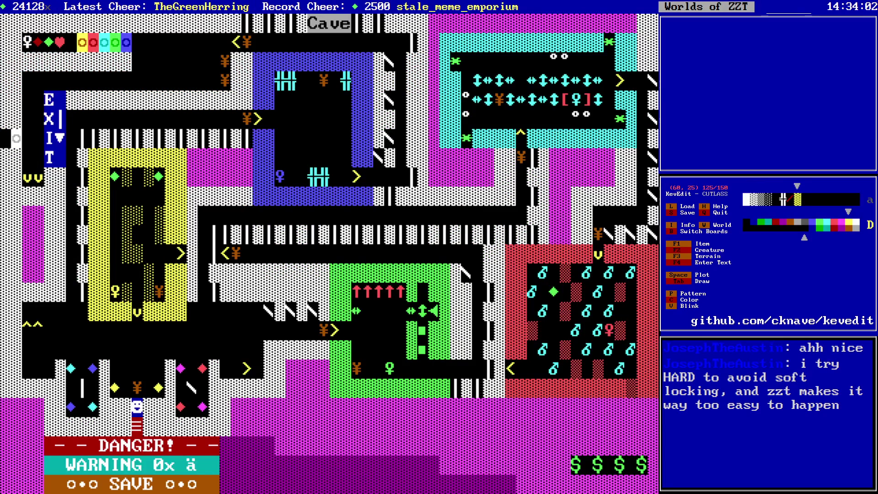
# Move the cursor into the Cave board's red room and along row 19 through its objects
pyautogui.press('Left')
pyautogui.press('Left')
pyautogui.press('Left')
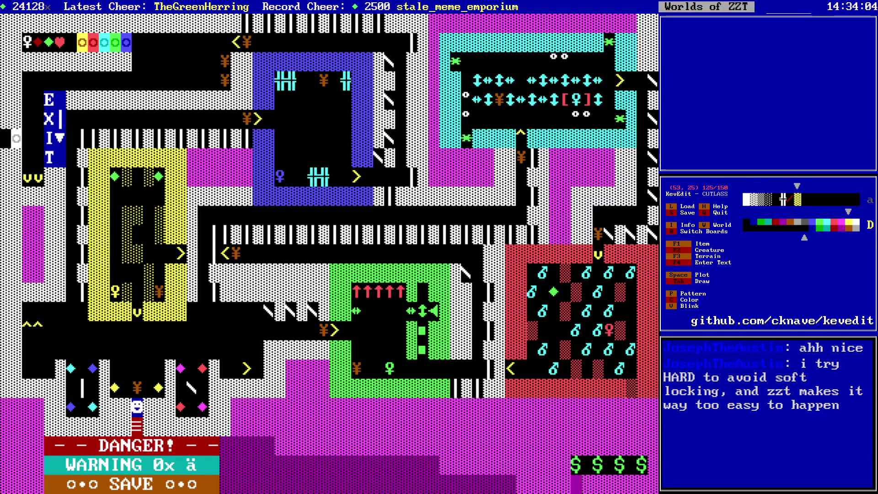
pyautogui.press('Right')
pyautogui.press('Right')
pyautogui.press('Right')
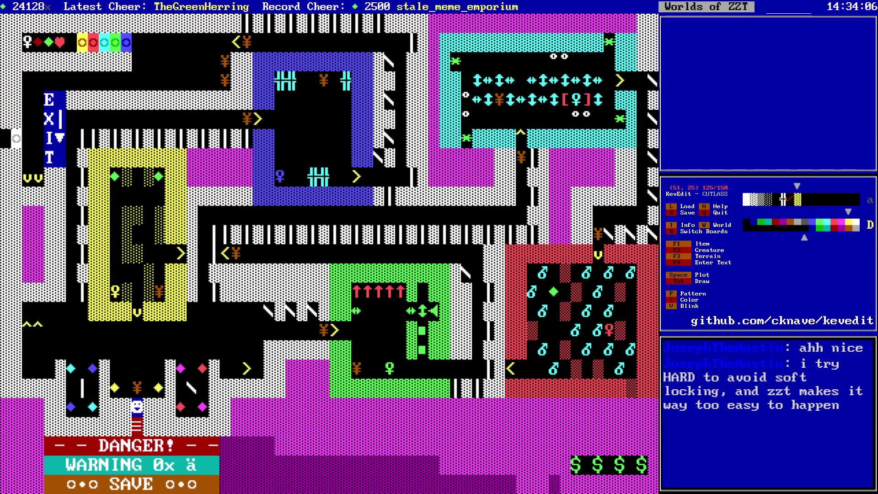
pyautogui.press('Up')
pyautogui.press('Left')
pyautogui.press('Left')
pyautogui.press('Left')
pyautogui.press('Up')
pyautogui.press('Up')
pyautogui.press('Up')
pyautogui.press('Up')
pyautogui.press('Up')
pyautogui.press('Up')
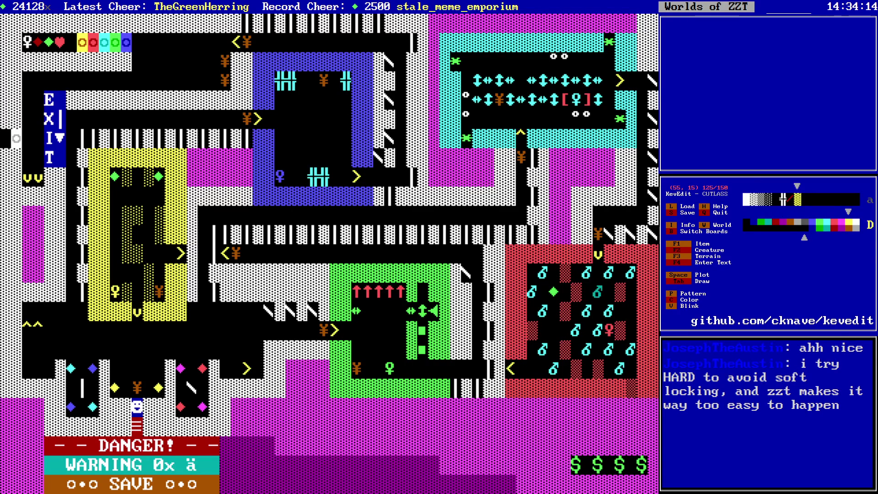
pyautogui.press('Down')
pyautogui.press('Left')
pyautogui.press('Left')
pyautogui.press('Right')
pyautogui.press('Right')
pyautogui.press('Right')
pyautogui.press('Left')
pyautogui.press('Left')
pyautogui.press('Left')
pyautogui.press('Down')
pyautogui.press('Left')
pyautogui.press('Left')
pyautogui.press('Left')
pyautogui.press('Down')
pyautogui.press('Left')
pyautogui.press('Left')
pyautogui.press('Down')
pyautogui.press('Right')
pyautogui.press('Right')
pyautogui.press('Right')
pyautogui.press('Right')
pyautogui.press('Right')
pyautogui.press('Right')
# Switch to The Tomb of Captain Cutlass board and move up and left across it
pyautogui.press('Down')
pyautogui.press('Down')
pyautogui.press('Down')
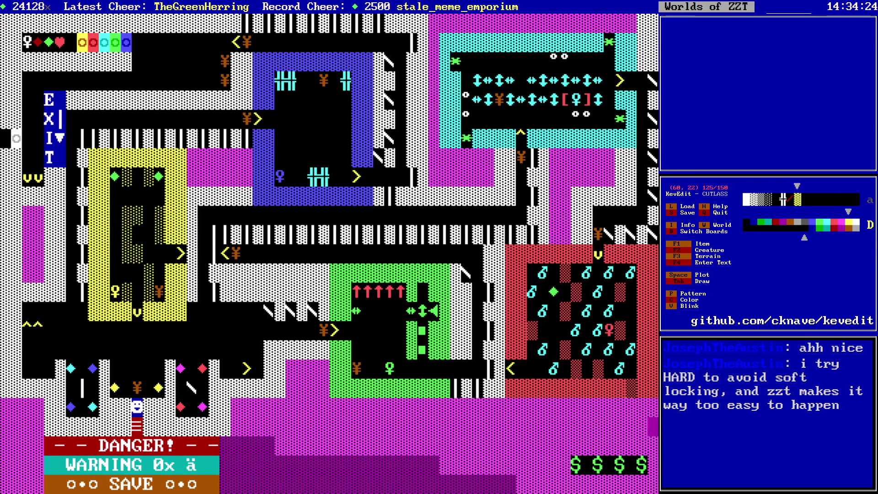
pyautogui.press('Return')
pyautogui.press('Up')
pyautogui.press('Up')
pyautogui.press('Up')
pyautogui.press('Left')
pyautogui.press('Left')
pyautogui.press('Left')
pyautogui.press('Left')
pyautogui.press('Left')
pyautogui.press('Left')
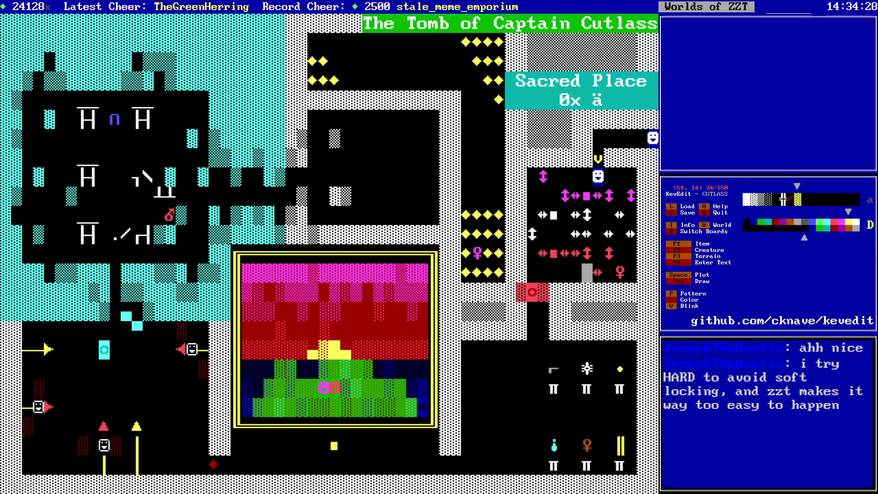
# Move the cursor around the top-left room of the tomb board
pyautogui.press('Up')
pyautogui.press('Up')
pyautogui.press('Up')
pyautogui.press('Right')
pyautogui.press('Right')
pyautogui.press('Right')
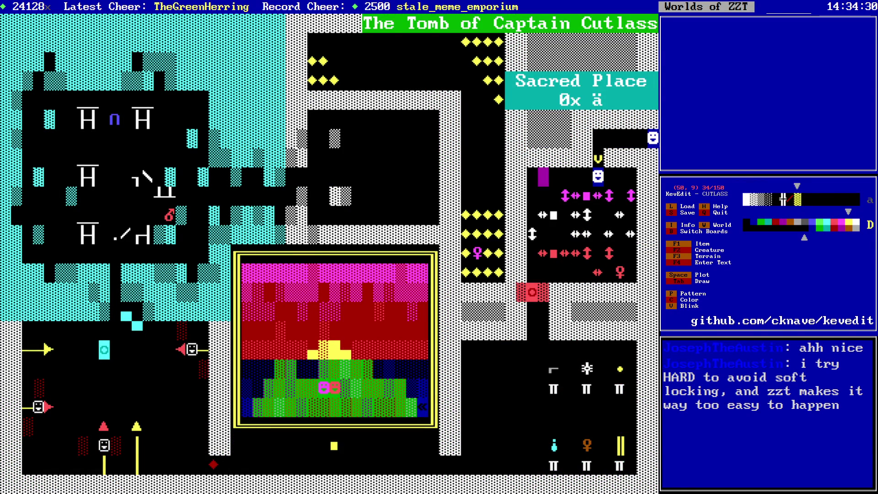
pyautogui.press('Down')
pyautogui.press('Down')
pyautogui.press('Down')
pyautogui.press('Left')
pyautogui.press('Left')
pyautogui.press('Left')
pyautogui.press('Left')
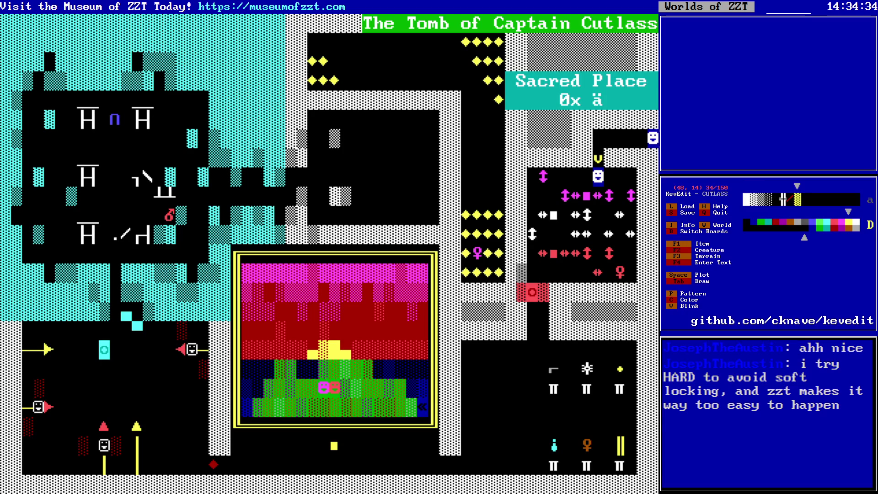
pyautogui.press('Right')
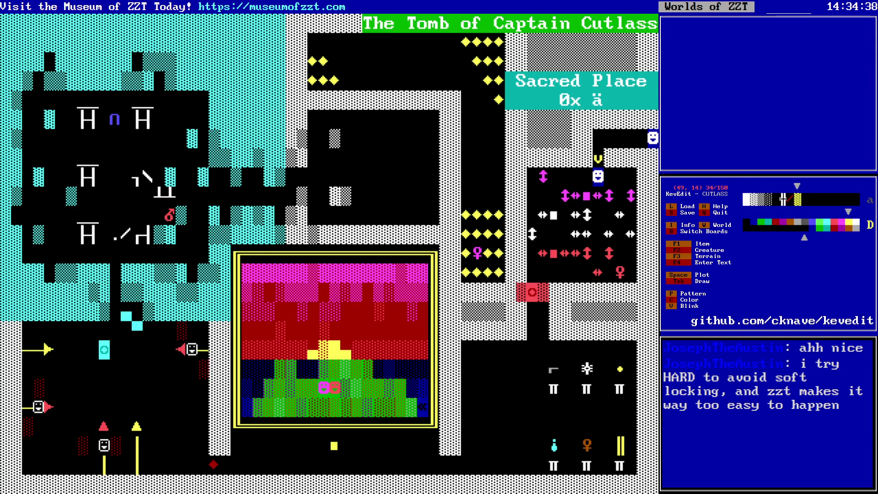
# Compare the scrapped and [PK2] versions of The Tomb of Captain Cutlass, ending on [PK2]
pyautogui.press('pagedown')
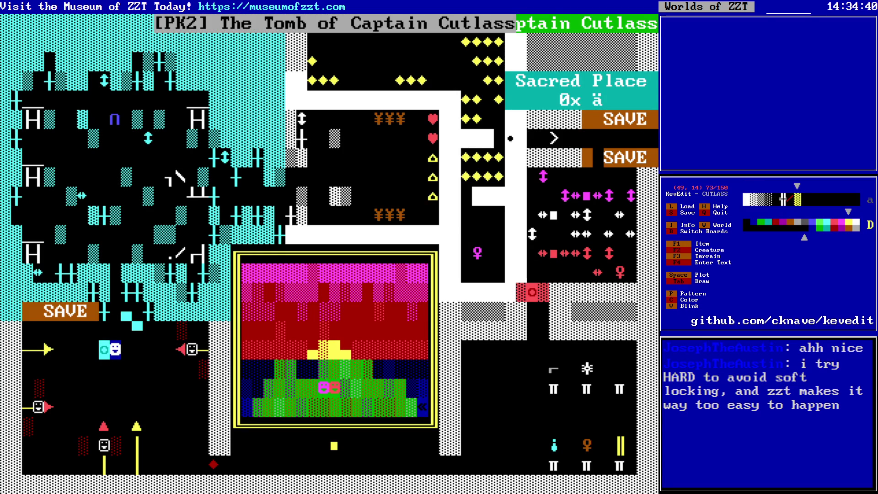
pyautogui.press('pageup')
pyautogui.press('pagedown')
pyautogui.press('pageup')
pyautogui.press('pagedown')
pyautogui.press('pageup')
pyautogui.press('pagedown')
pyautogui.press('pageup')
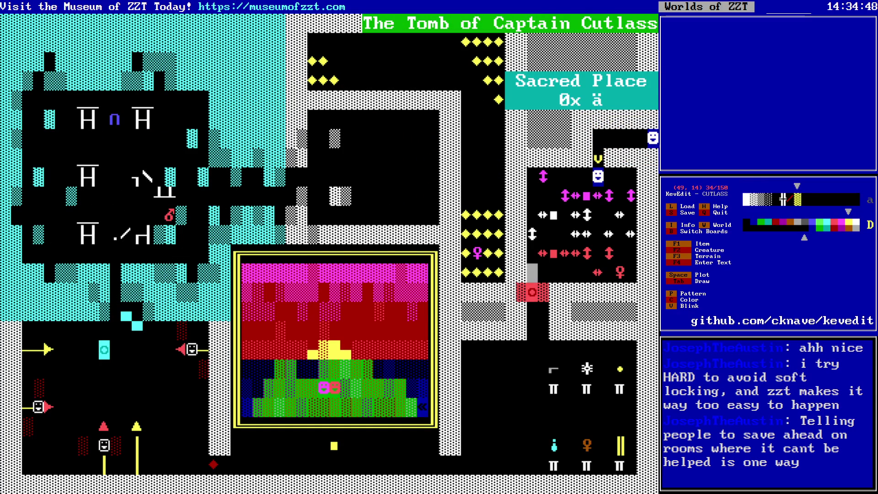
pyautogui.press('pagedown')
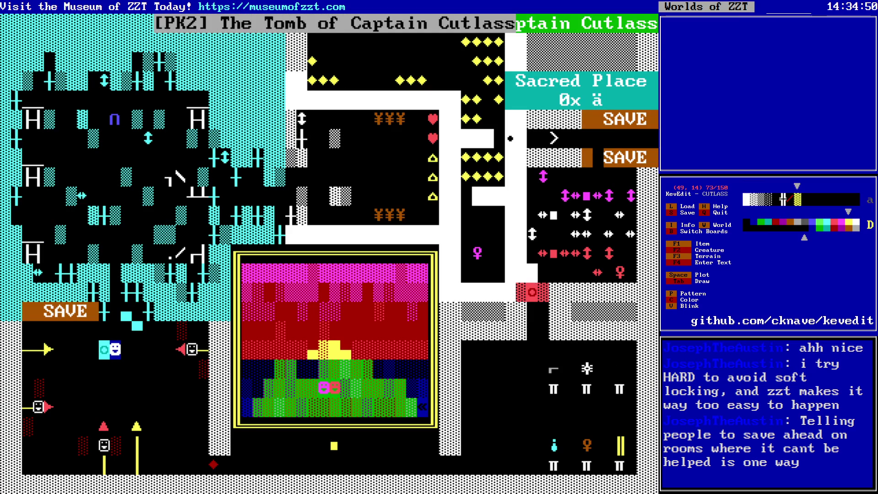
pyautogui.press('Right')
pyautogui.press('Right')
pyautogui.press('Right')
pyautogui.press('Right')
# Move along row 5 of the [PK2] tomb board, then advance to the next board
pyautogui.press('Up')
pyautogui.press('Up')
pyautogui.press('Up')
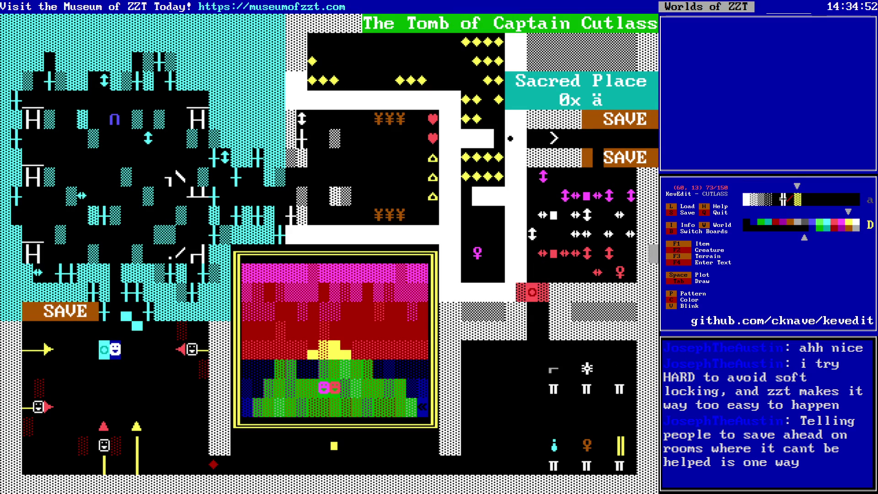
pyautogui.press('Up')
pyautogui.press('Up')
pyautogui.press('Up')
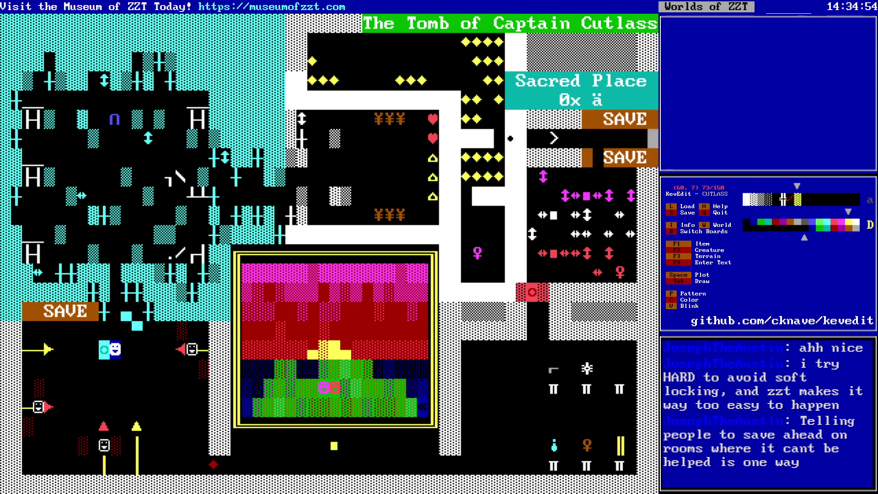
pyautogui.press('Left')
pyautogui.press('Left')
pyautogui.press('Left')
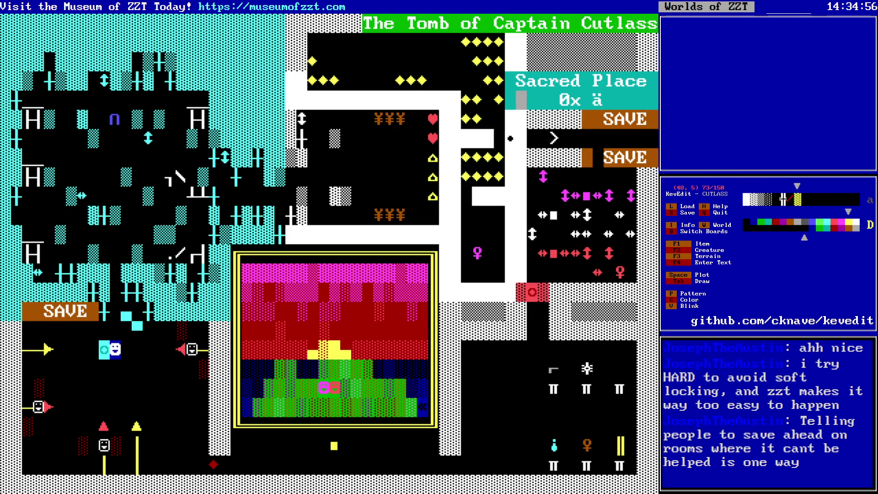
pyautogui.press('Right')
pyautogui.press('Right')
pyautogui.press('Right')
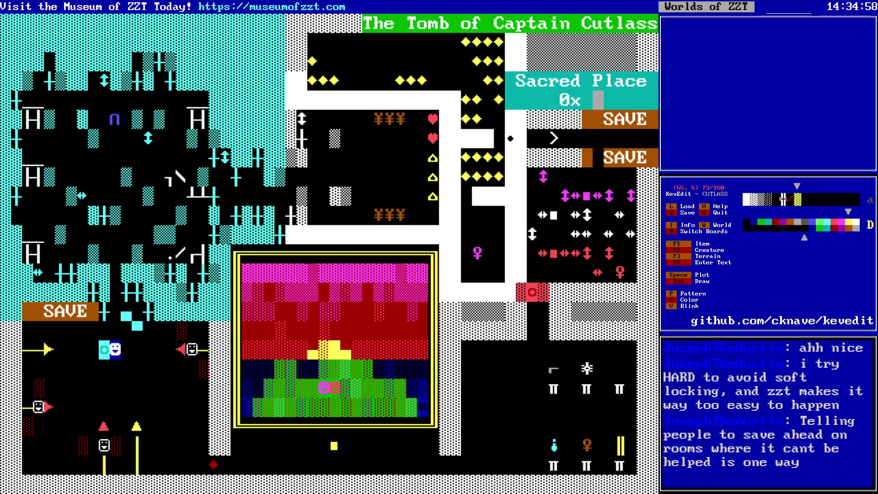
pyautogui.press('Right')
pyautogui.press('Right')
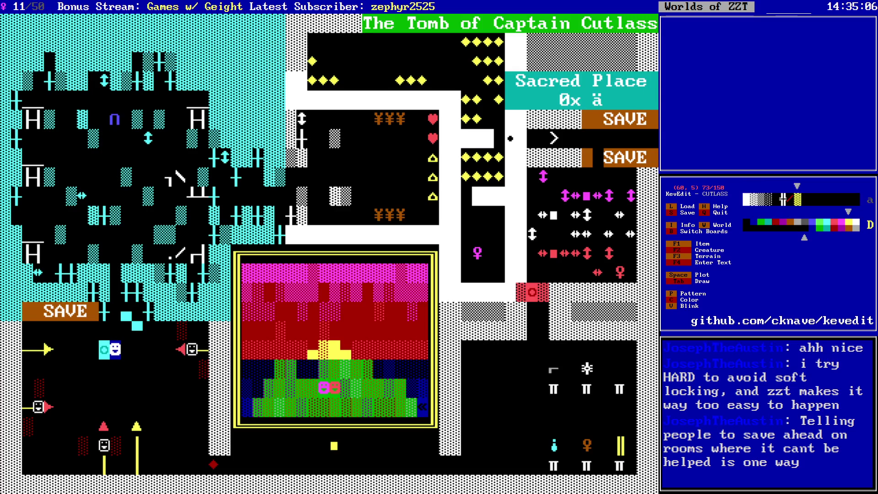
pyautogui.press('pagedown')
pyautogui.press('pagedown')
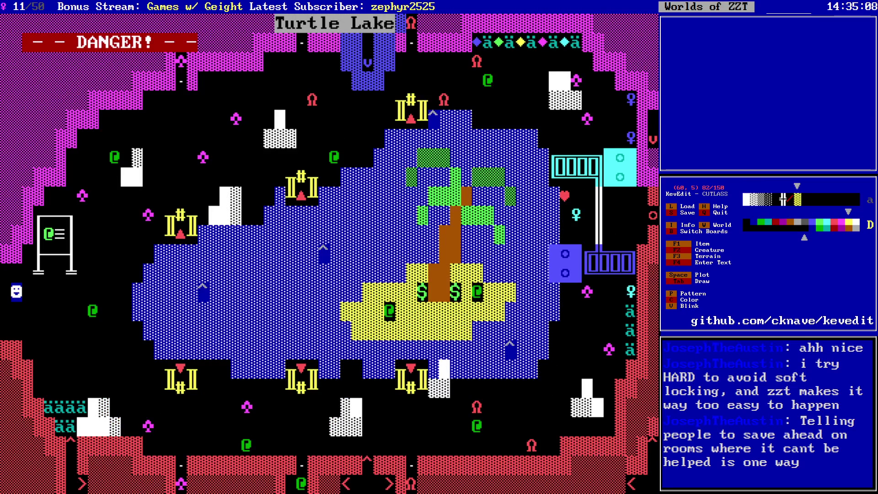
# Move down the Turtle Lake board's right edge and jump the editing position across the lake
pyautogui.press('Down')
pyautogui.press('Down')
pyautogui.press('Down')
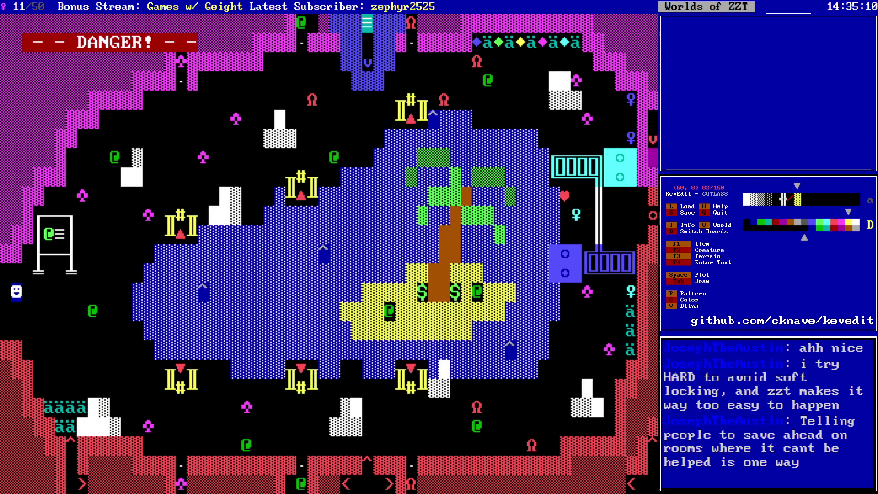
pyautogui.press('Left')
pyautogui.press('Left')
pyautogui.press('Left')
pyautogui.press('Left')
pyautogui.press('Up')
pyautogui.press('Up')
pyautogui.press('Up')
pyautogui.press('Down')
pyautogui.press('Down')
pyautogui.press('Down')
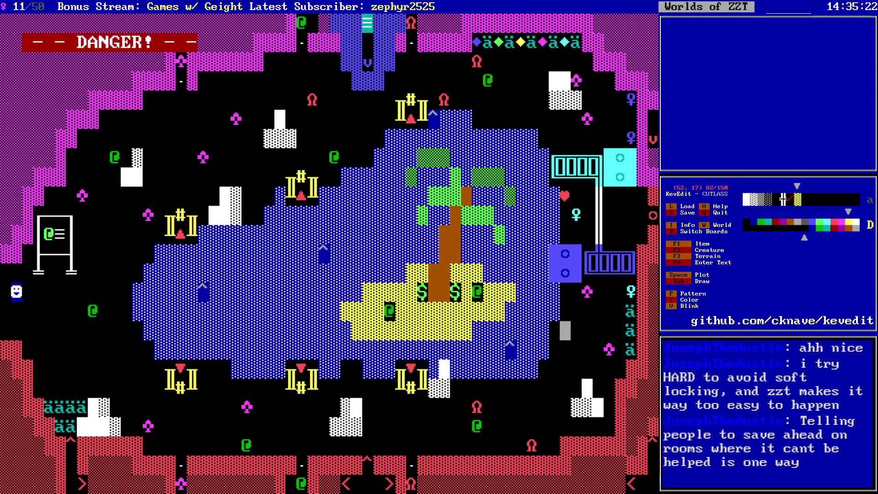
pyautogui.click(445, 350)
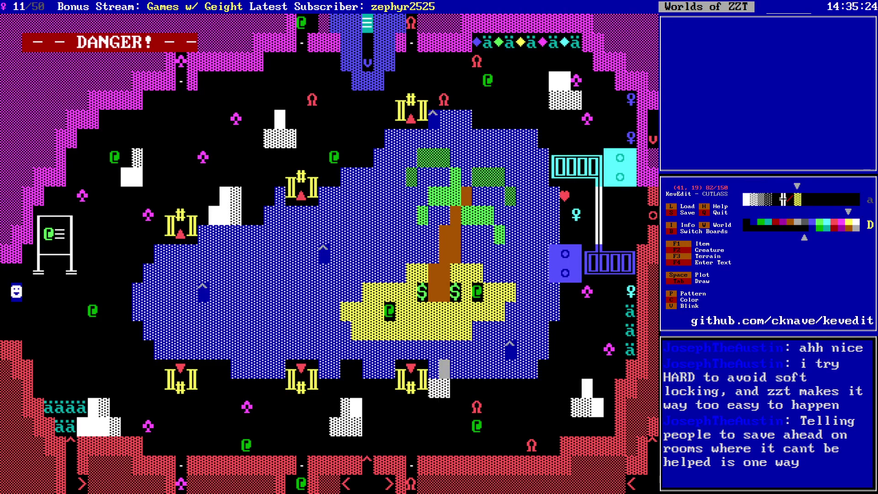
# Go via East of Turtle Lake and Courtyards SE, SW, NE to Courtyard NW
pyautogui.press('pagedown')
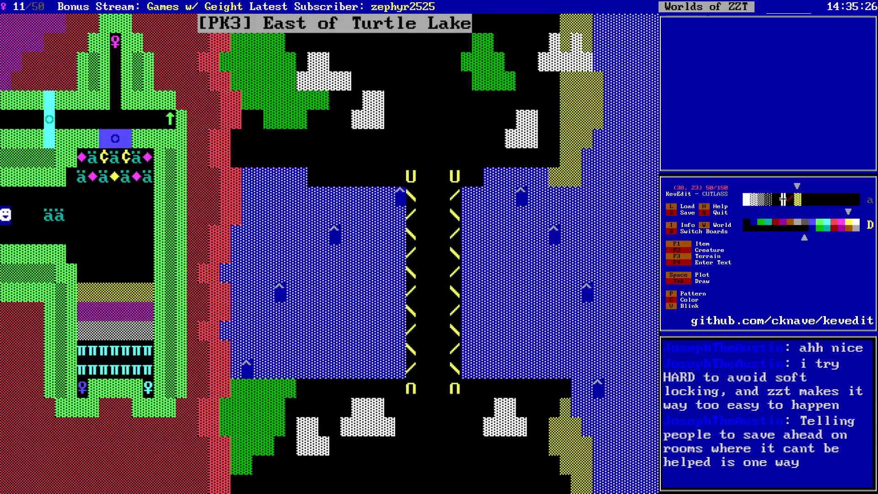
pyautogui.press('pagedown')
pyautogui.press('pagedown')
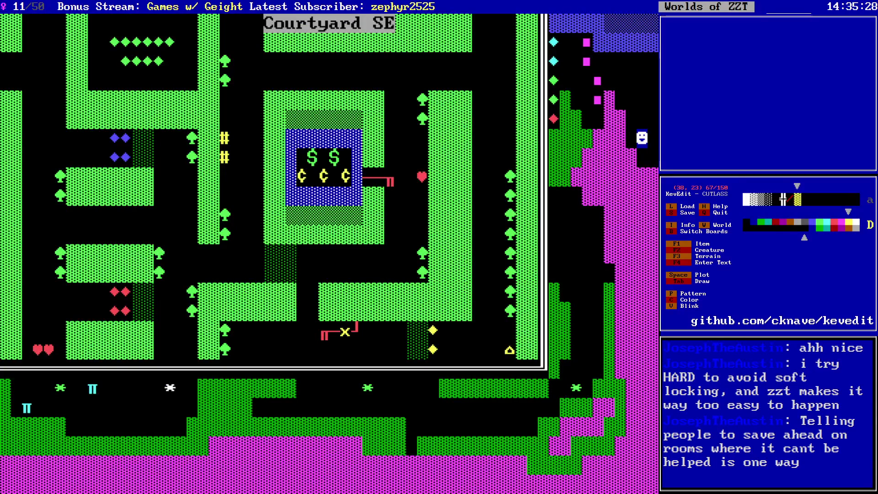
pyautogui.hotkey('ctrl', 'Left')
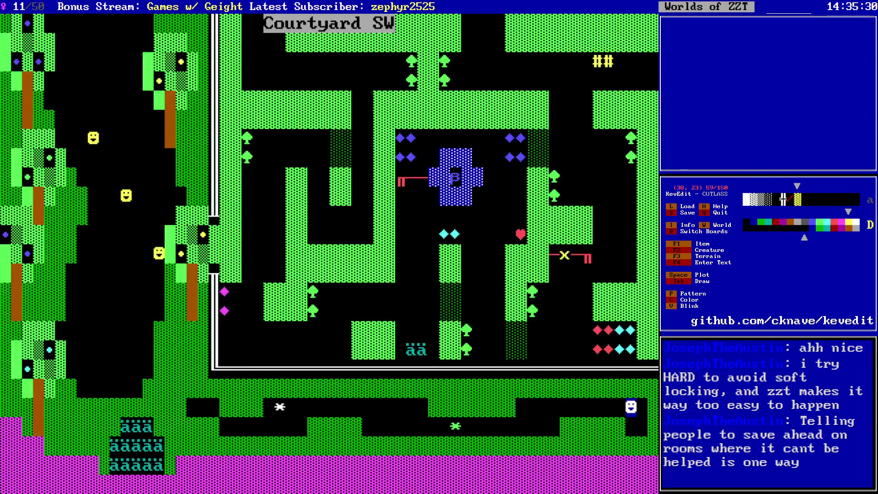
pyautogui.hotkey('ctrl', 'Up')
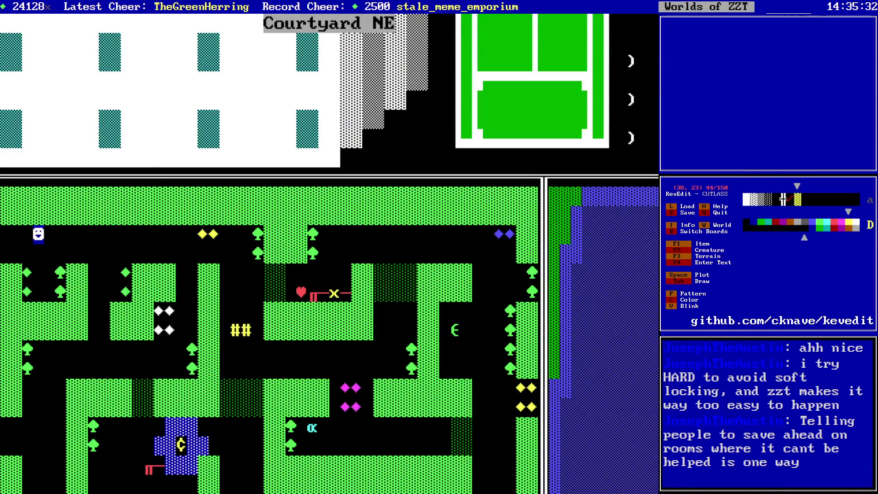
pyautogui.hotkey('ctrl', 'Left')
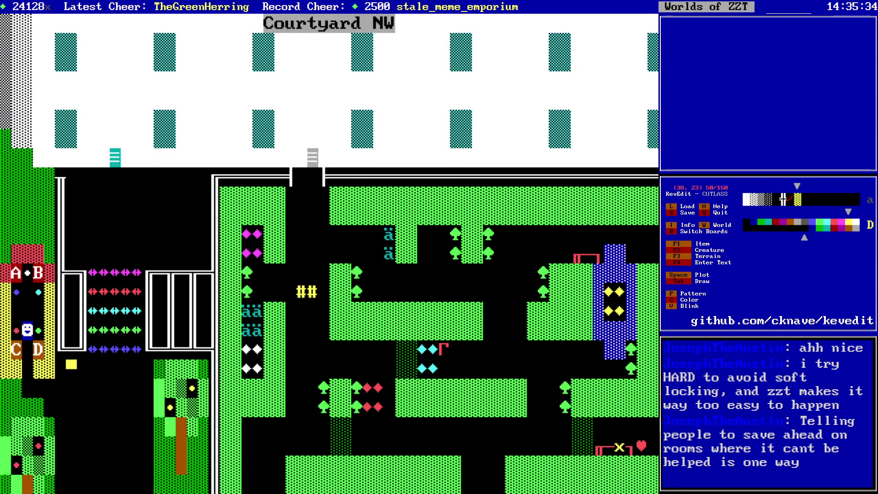
pyautogui.press('Left')
pyautogui.press('Left')
pyautogui.press('Left')
# Open and read the Buttons object's code on Courtyard NW, then close it
pyautogui.press('Up')
pyautogui.press('Left')
pyautogui.press('Left')
pyautogui.press('Up')
pyautogui.press('Up')
pyautogui.press('Up')
pyautogui.press('Left')
pyautogui.press('Left')
pyautogui.press('Left')
pyautogui.press('Up')
pyautogui.press('Up')
pyautogui.press('Return')
pyautogui.press('Down')
pyautogui.press('Down')
pyautogui.press('Down')
pyautogui.press('Down')
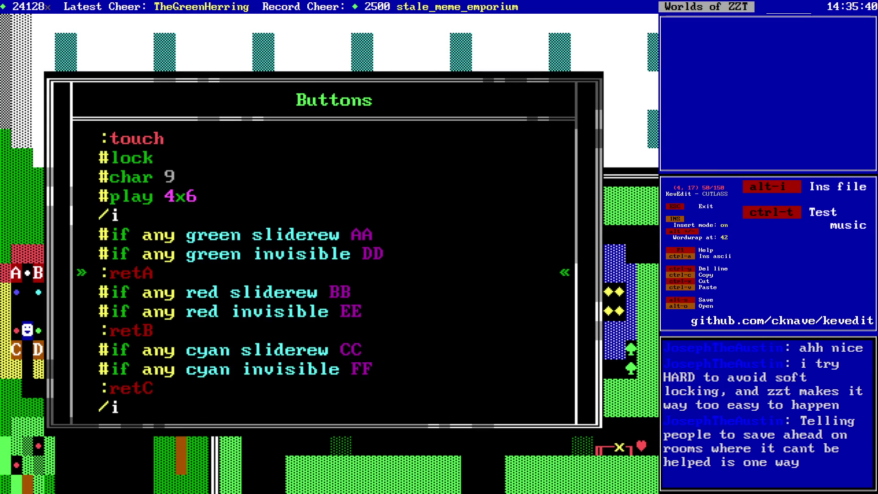
pyautogui.press('Down')
pyautogui.press('Down')
pyautogui.press('Down')
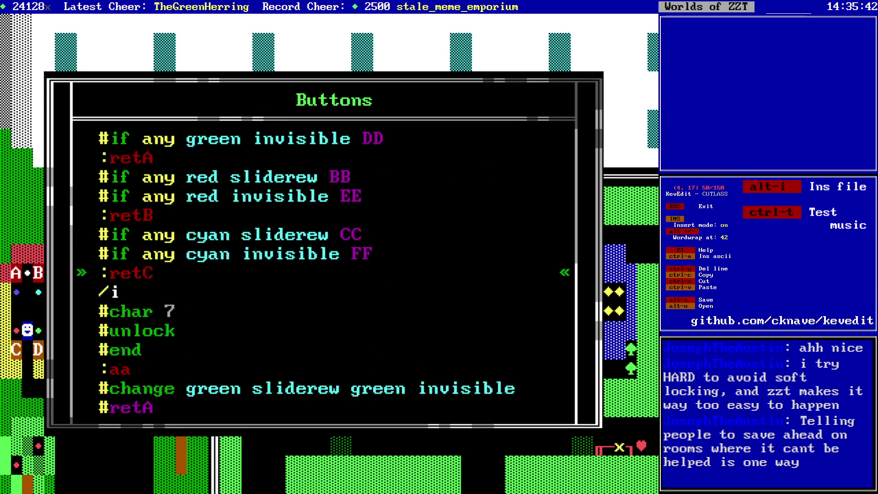
pyautogui.press('Escape')
pyautogui.press('Right')
pyautogui.press('Right')
pyautogui.press('Right')
pyautogui.press('Left')
pyautogui.press('Left')
pyautogui.press('Up')
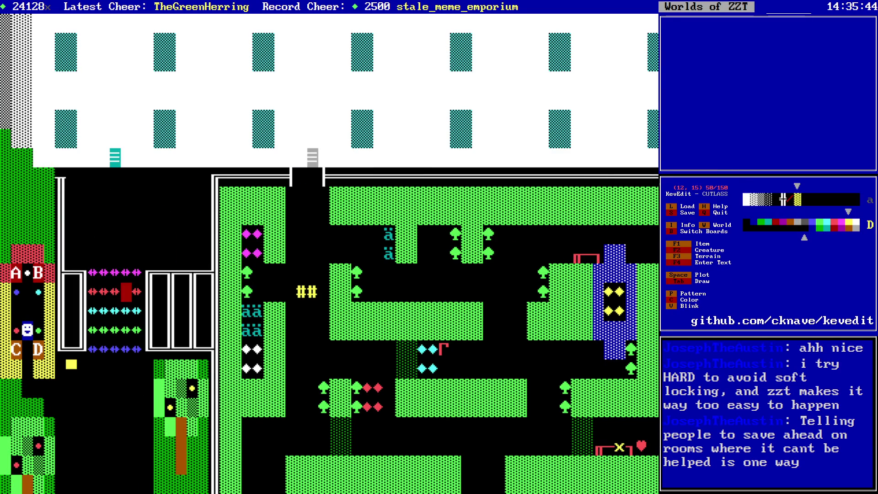
# Move onto the red slider row, then flip via Courtyard NE to Copperfield Manor
pyautogui.press('Down')
pyautogui.press('Down')
pyautogui.press('Up')
pyautogui.press('Up')
pyautogui.press('Up')
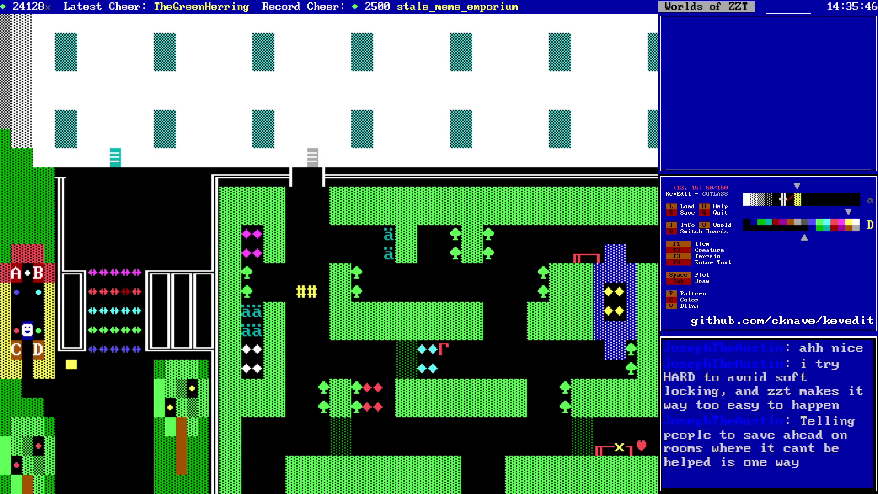
pyautogui.hotkey('shift', 'Right')
pyautogui.hotkey('shift', 'Right')
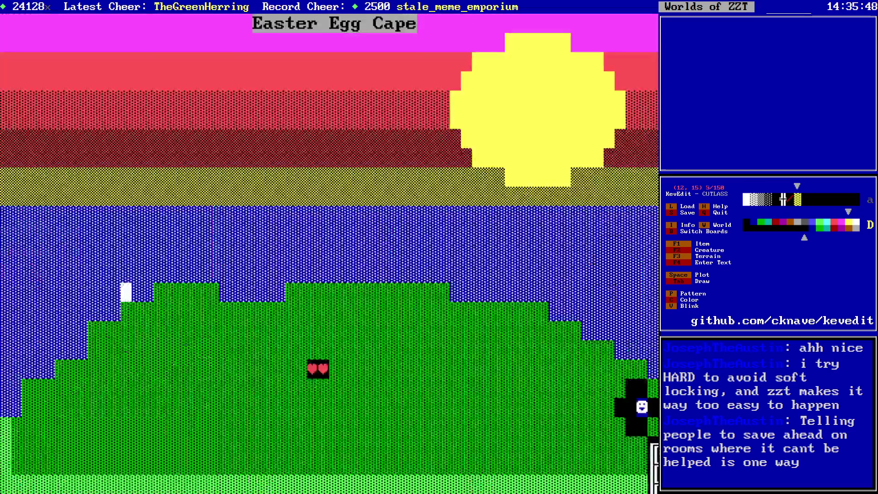
pyautogui.hotkey('shift', 'Right')
pyautogui.press('Down')
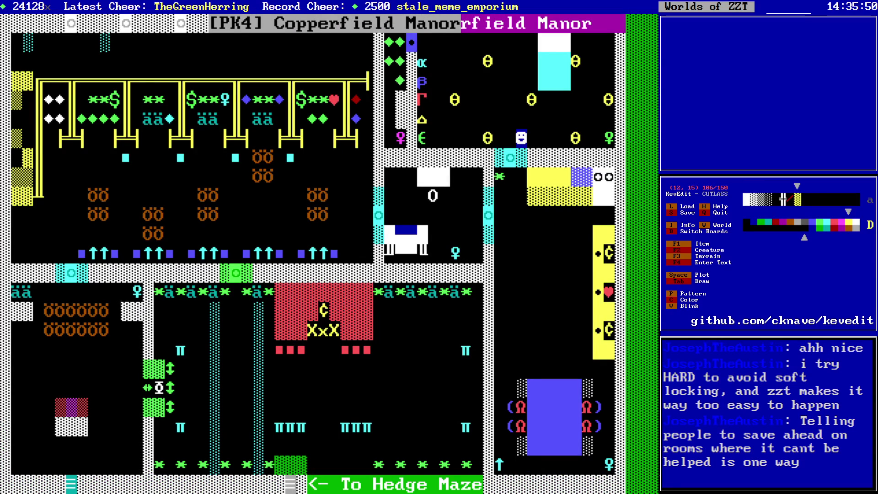
pyautogui.hotkey('alt', 'Right')
pyautogui.hotkey('alt', 'Right')
pyautogui.hotkey('alt', 'Right')
# View the Statue object's code in Copperfield Manor's top room, then close it
pyautogui.press('Up')
pyautogui.press('Up')
pyautogui.press('Up')
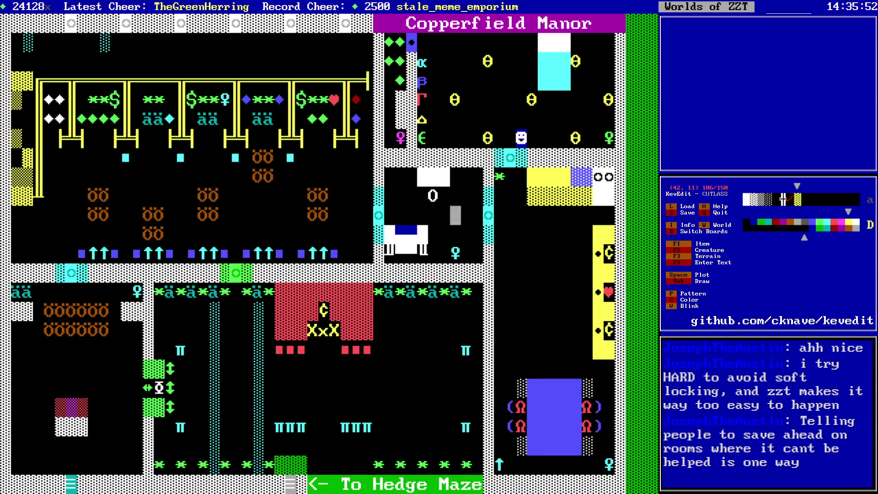
pyautogui.press('Left')
pyautogui.press('Left')
pyautogui.press('Left')
pyautogui.press('Up')
pyautogui.press('Up')
pyautogui.press('Up')
pyautogui.press('Right')
pyautogui.press('Down')
pyautogui.press('Down')
pyautogui.press('Down')
pyautogui.press('Return')
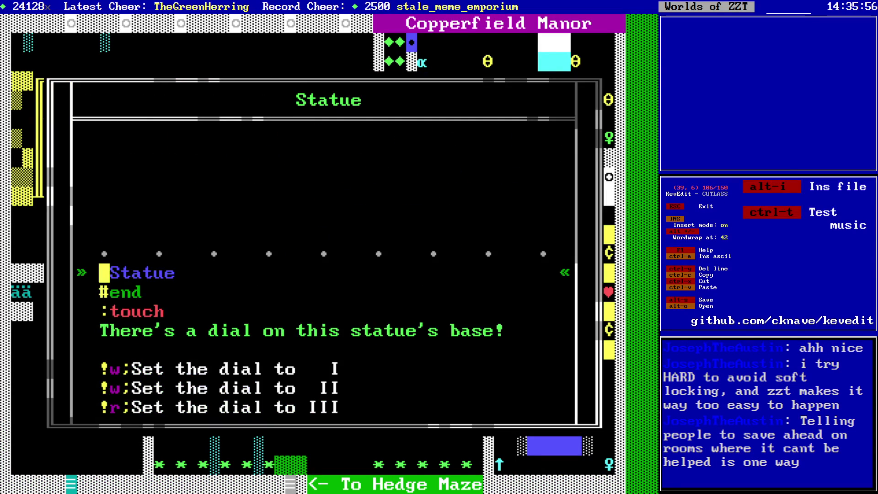
pyautogui.press('pagedown')
pyautogui.press('Escape')
pyautogui.press('Escape')
# Flip back past Easter Egg Cape to the Courtyards and view the Courtyard NE object's code
pyautogui.press('pageup')
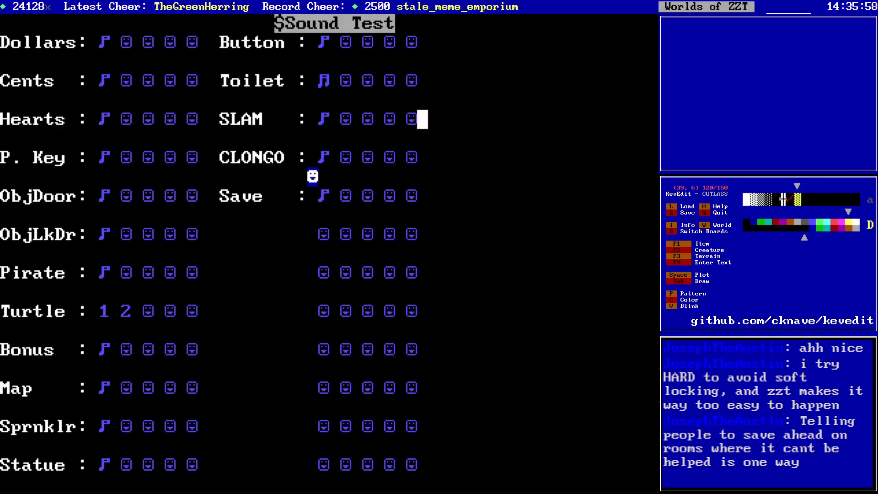
pyautogui.press('pageup')
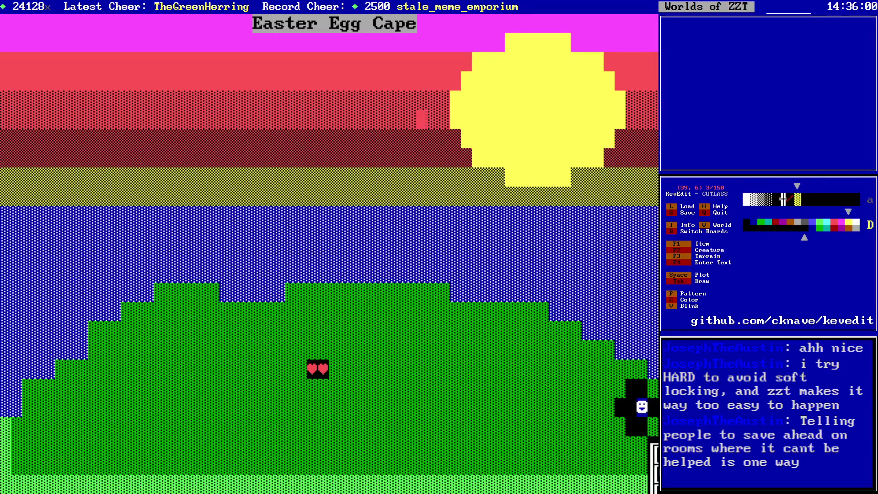
pyautogui.press('pageup')
pyautogui.press('pageup')
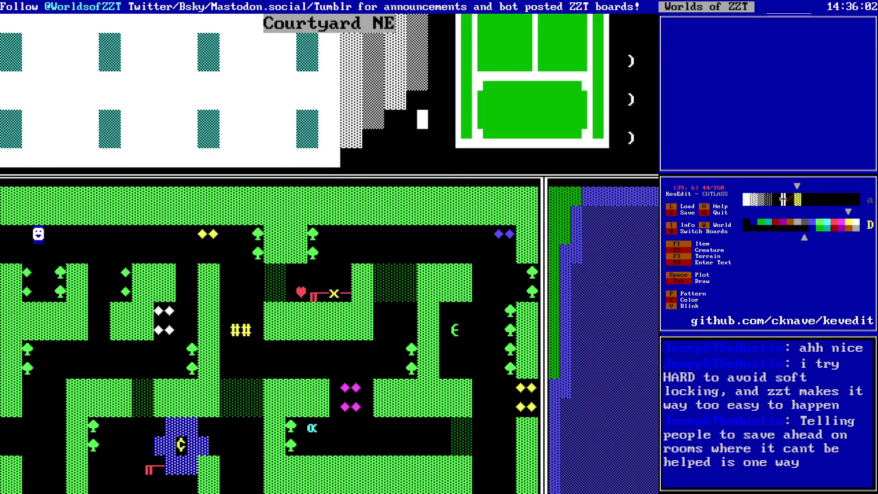
pyautogui.press('Down')
pyautogui.press('Down')
pyautogui.press('Down')
pyautogui.press('Down')
pyautogui.press('Down')
pyautogui.press('Down')
pyautogui.press('Right')
pyautogui.press('Right')
pyautogui.press('Right')
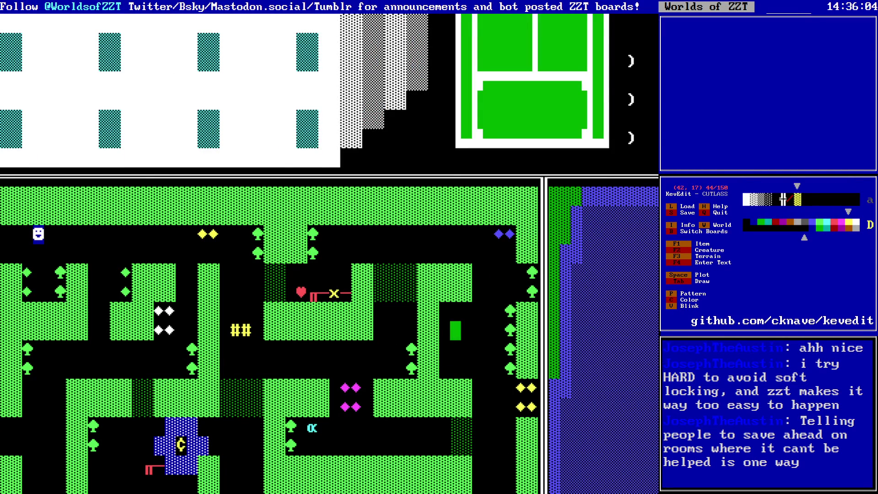
pyautogui.press('Return')
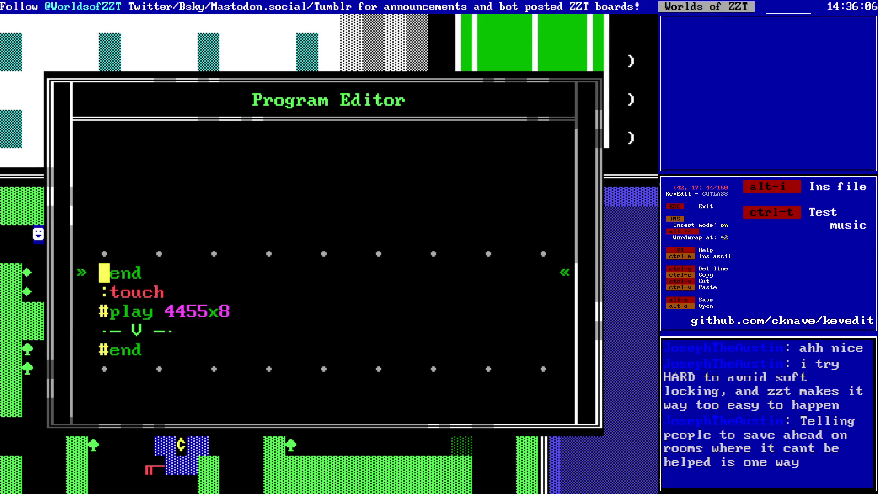
pyautogui.press('Escape')
pyautogui.press('Down')
# Inspect the Courtyard NW object's stats and code, then page on to the title board
pyautogui.press('pagedown')
pyautogui.press('Left')
pyautogui.press('Return')
pyautogui.press('Return')
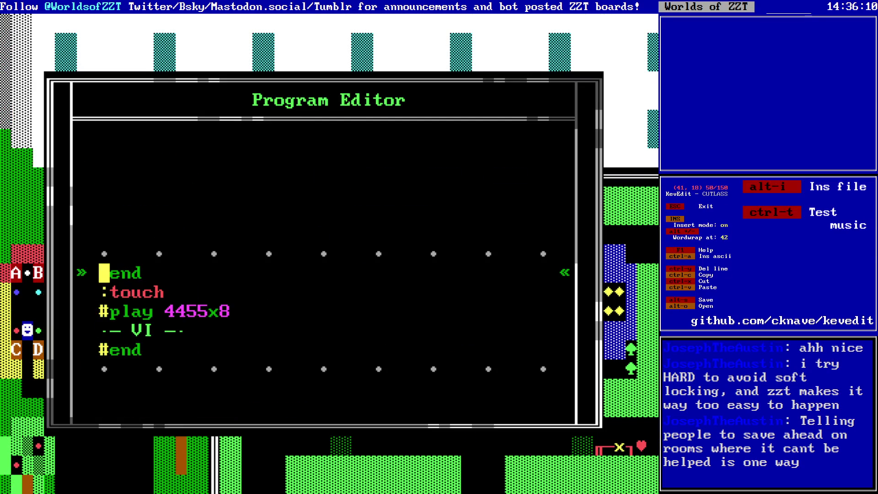
pyautogui.press('Escape')
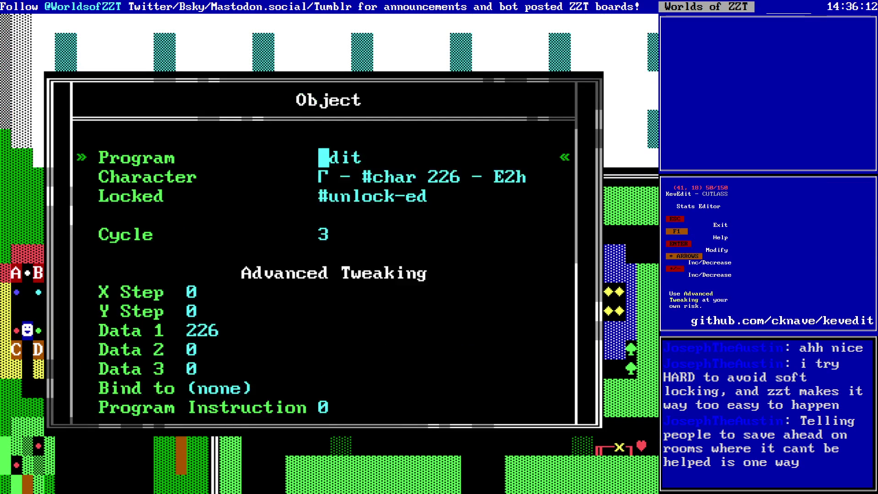
pyautogui.press('Escape')
pyautogui.press('pagedown')
pyautogui.press('pagedown')
pyautogui.press('pagedown')
pyautogui.press('pagedown')
pyautogui.press('pagedown')
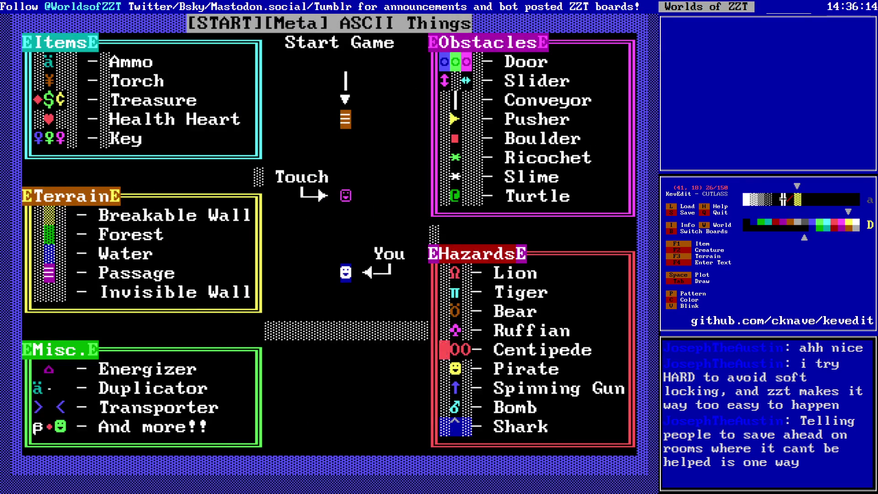
pyautogui.press('pagedown')
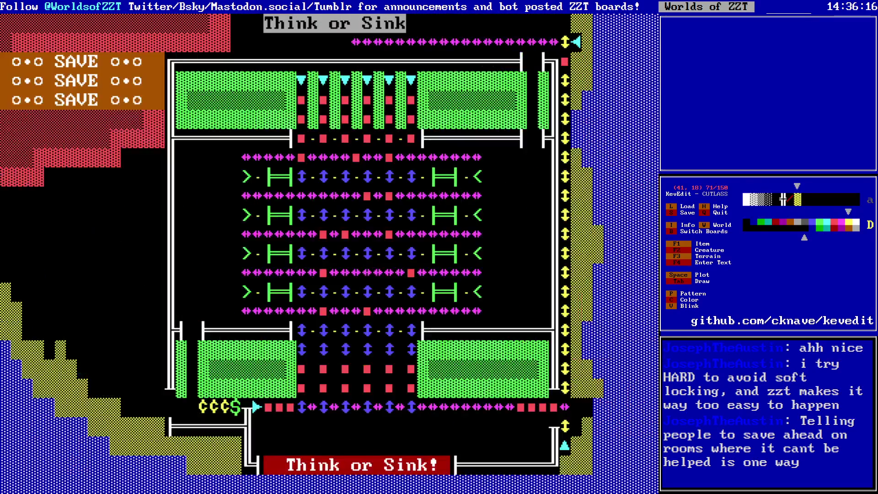
# Move the cursor right, back left, and up a row on the Think or Sink board
pyautogui.press('Right')
pyautogui.press('Right')
pyautogui.press('Right')
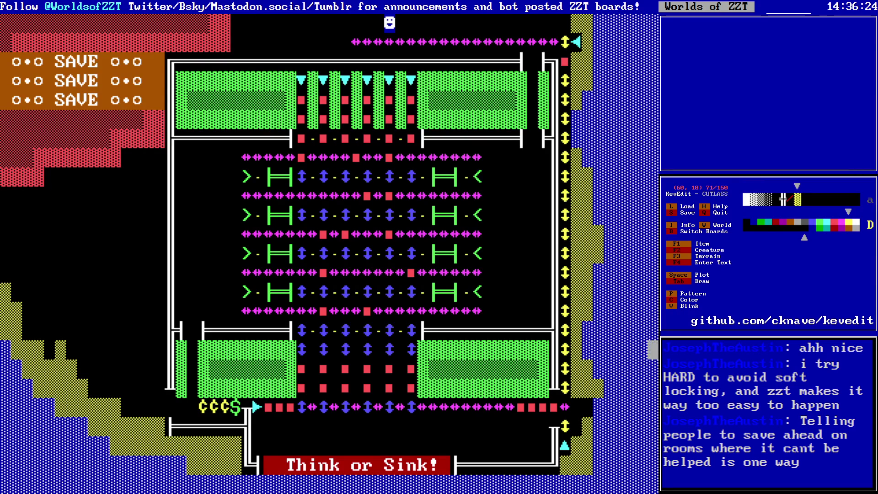
pyautogui.press('Left')
pyautogui.press('Left')
pyautogui.press('Left')
pyautogui.press('Left')
pyautogui.press('Left')
pyautogui.press('Left')
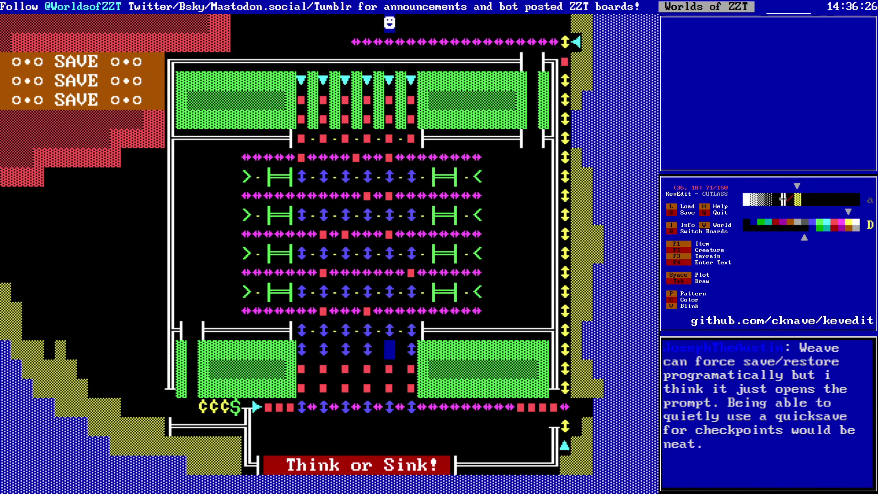
pyautogui.press('Up')
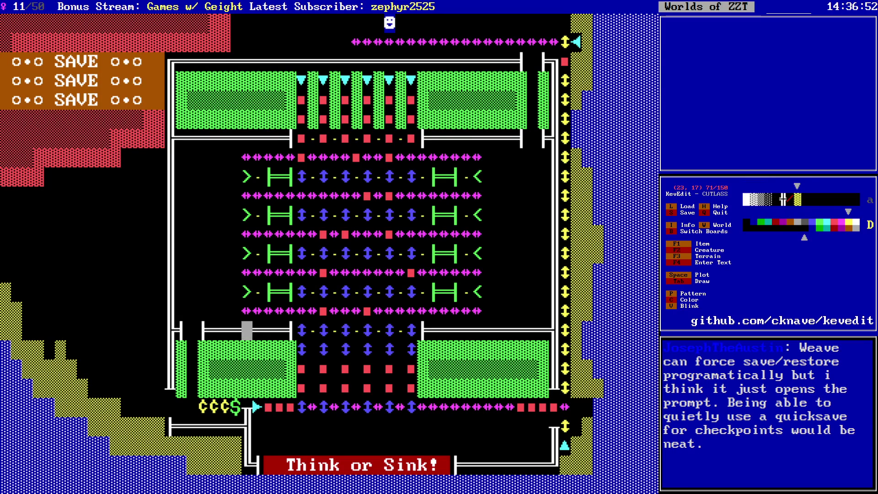
# Page past The Rope Bridge to The End, peek at World Info, and return
pyautogui.press('pagedown')
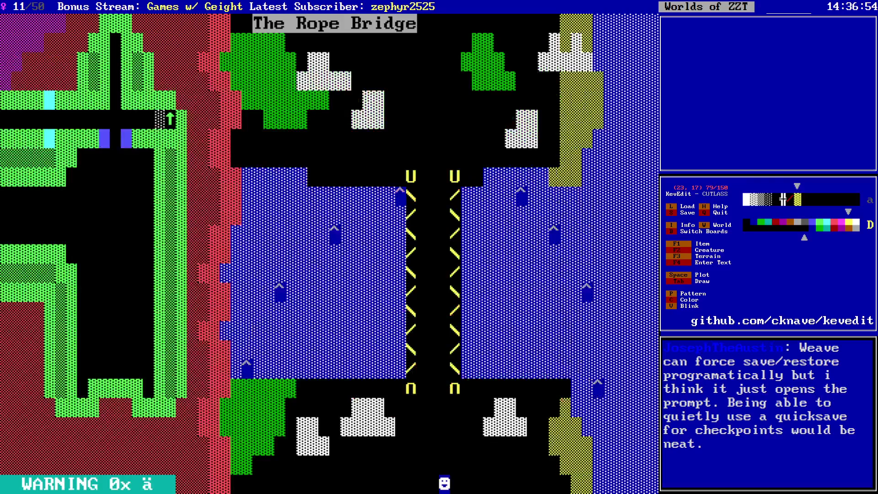
pyautogui.press('pagedown')
pyautogui.press('pagedown')
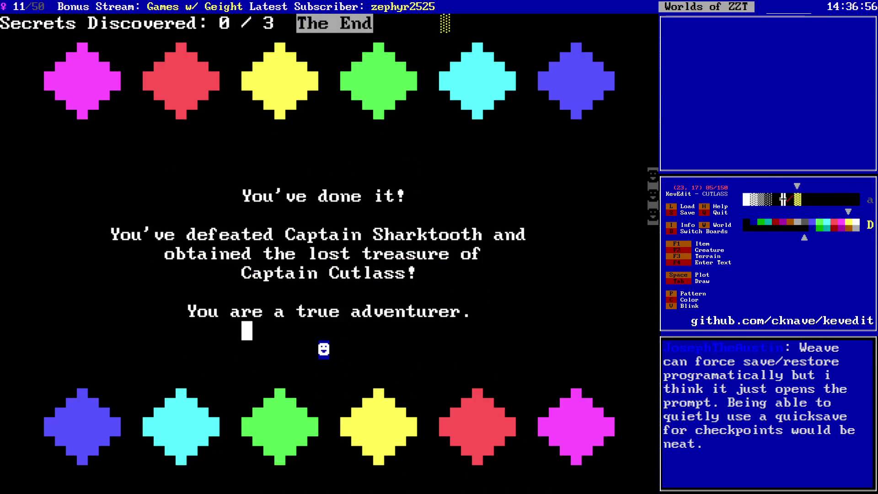
pyautogui.press('pagedown')
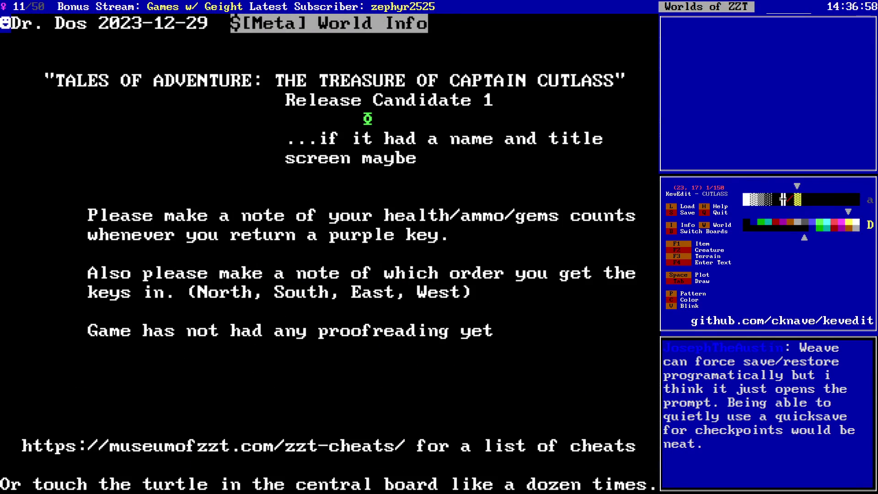
pyautogui.press('pageup')
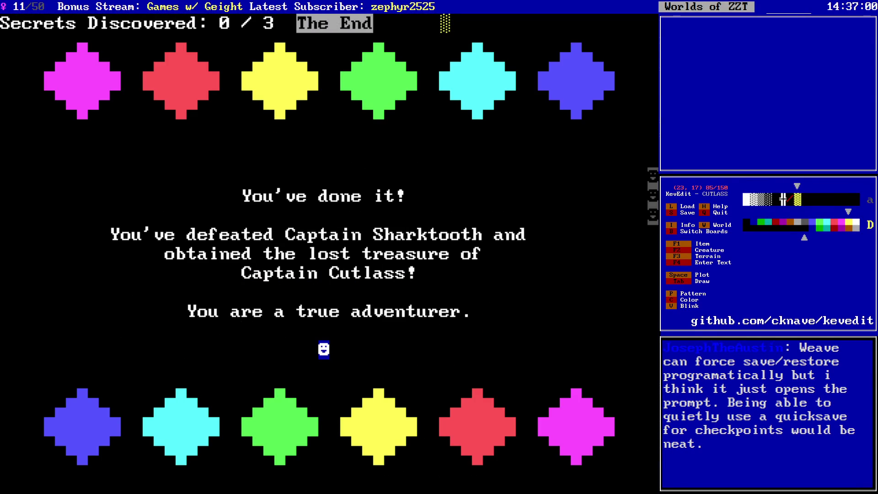